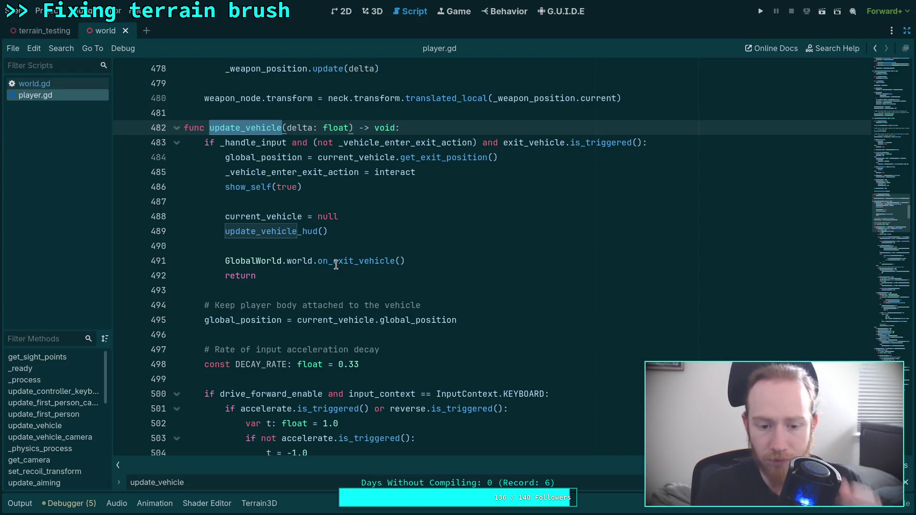
# - Fold the drive-forward and drive-steer input blocks and their else branches at lines 570 and 626
pyautogui.scroll(-6, 336, 276)
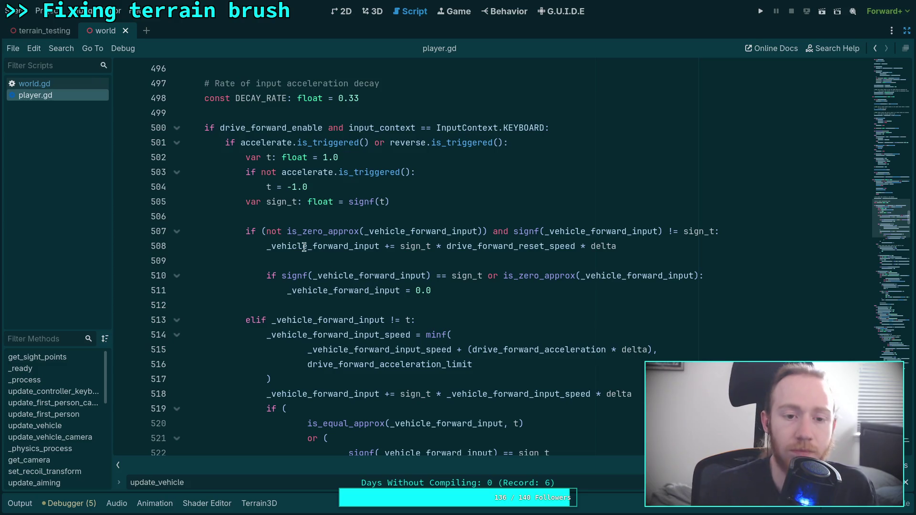
pyautogui.click(177, 127)
pyautogui.click(176, 142)
pyautogui.click(177, 171)
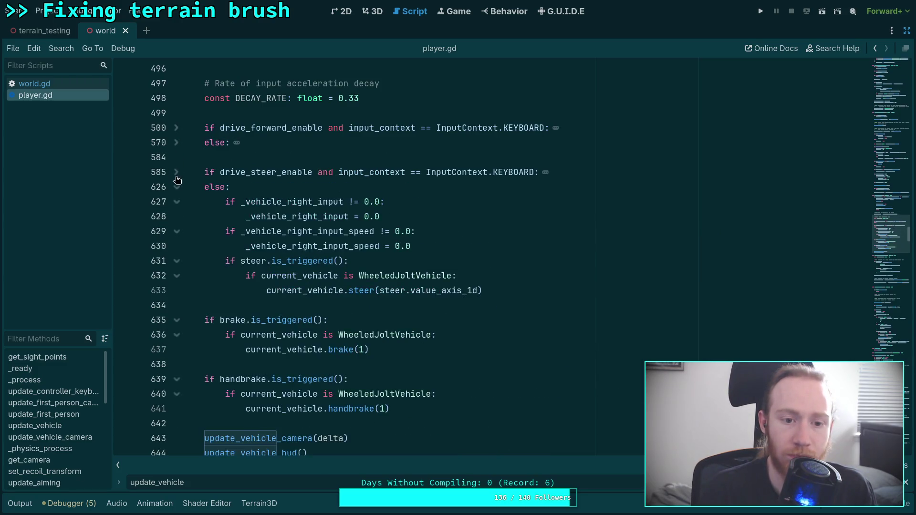
pyautogui.click(176, 187)
# - Highlight every update_vehicle_camera occurrence and scroll down to its definition
pyautogui.click(288, 334)
pyautogui.scroll(-7, 411, 334)
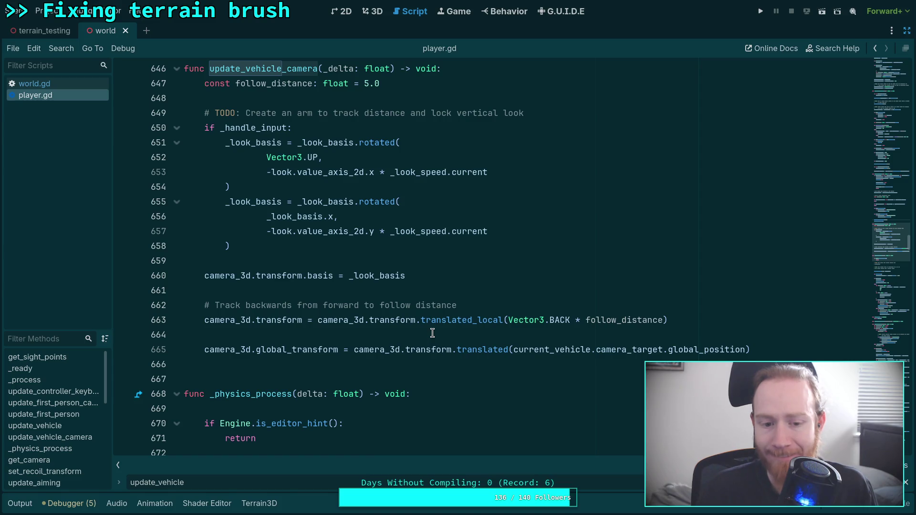
pyautogui.scroll(6, 432, 332)
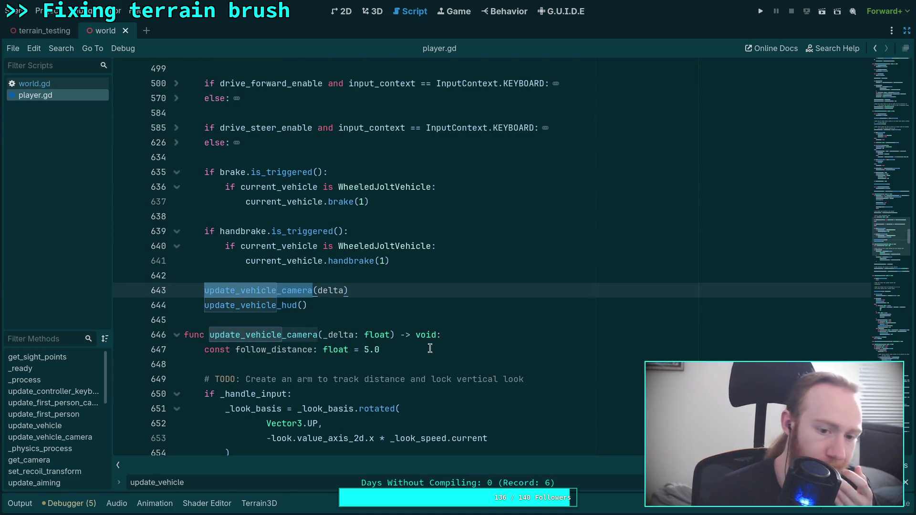
# - Fold update_first_person, update_first_person_camera and update_controller_keyboard_context
pyautogui.scroll(15, 435, 351)
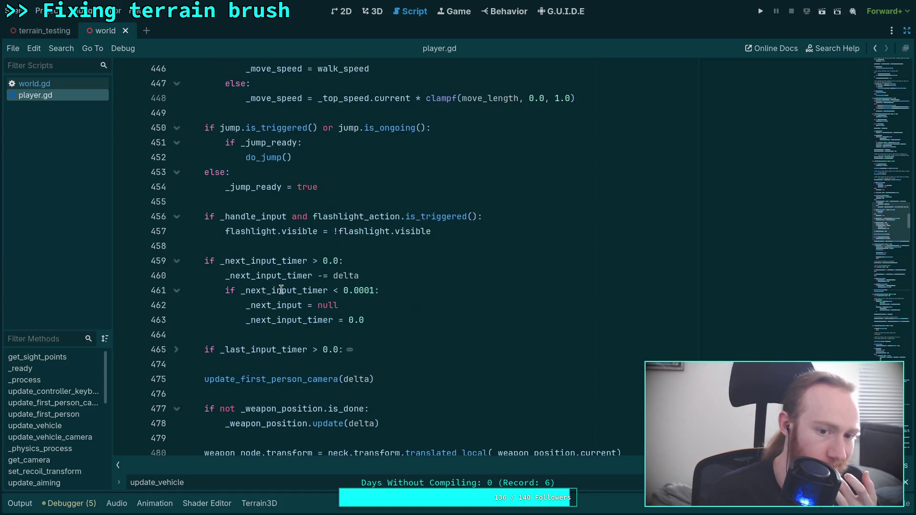
pyautogui.scroll(12, 282, 290)
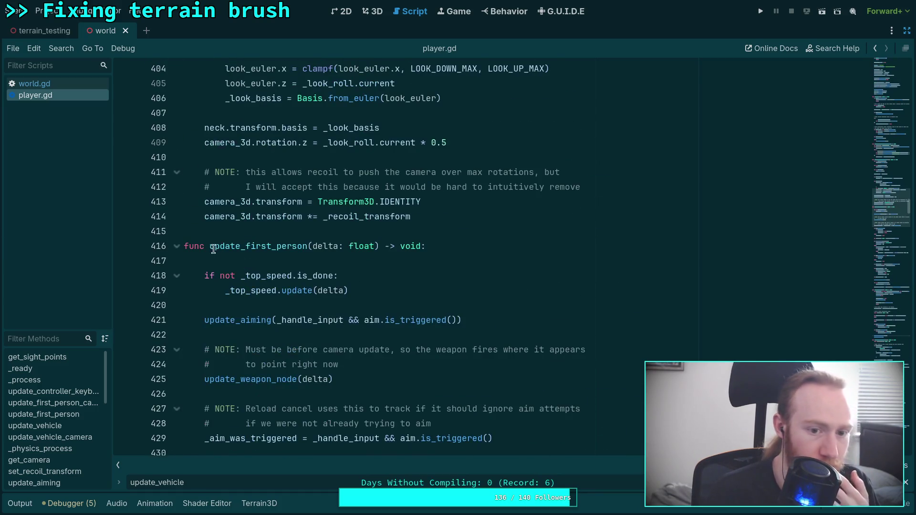
pyautogui.click(177, 246)
pyautogui.scroll(10, 214, 246)
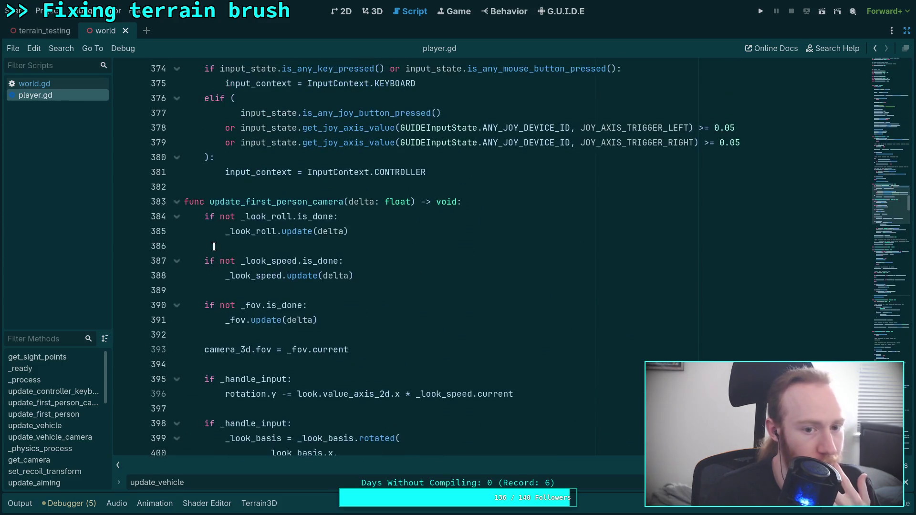
pyautogui.click(176, 202)
pyautogui.scroll(5, 205, 291)
pyautogui.scroll(6, 373, 295)
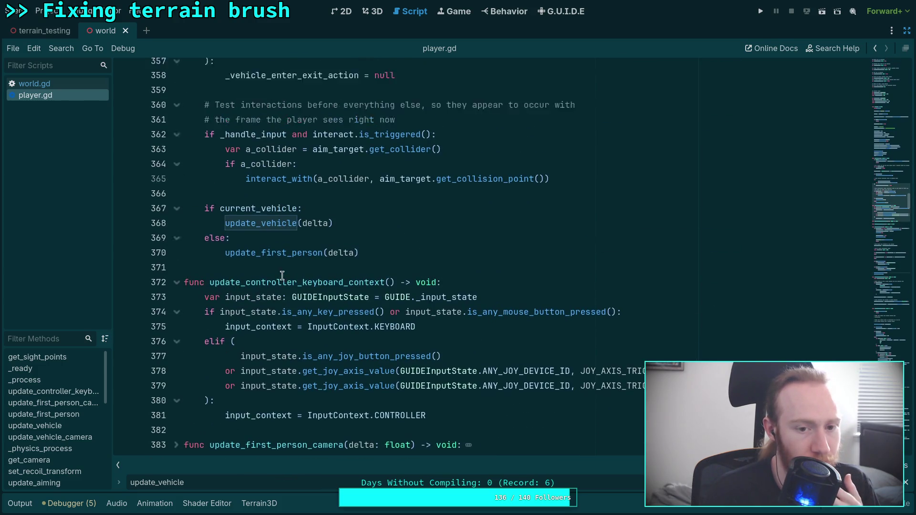
pyautogui.scroll(3, 373, 295)
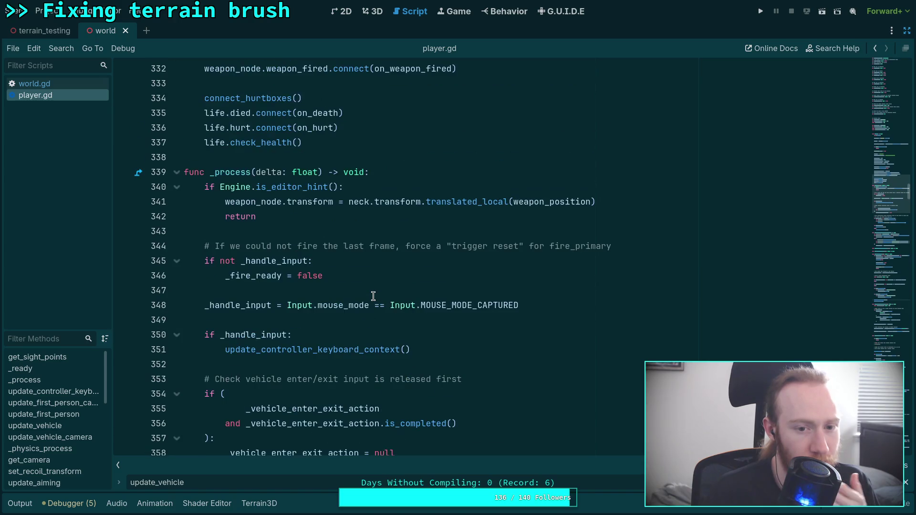
pyautogui.scroll(-4, 374, 296)
pyautogui.scroll(-3, 373, 296)
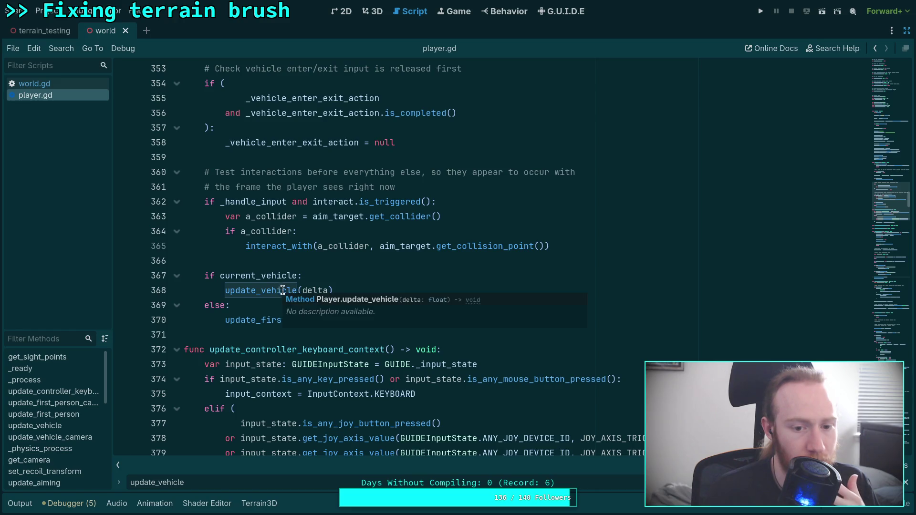
pyautogui.scroll(-4, 357, 351)
pyautogui.click(176, 173)
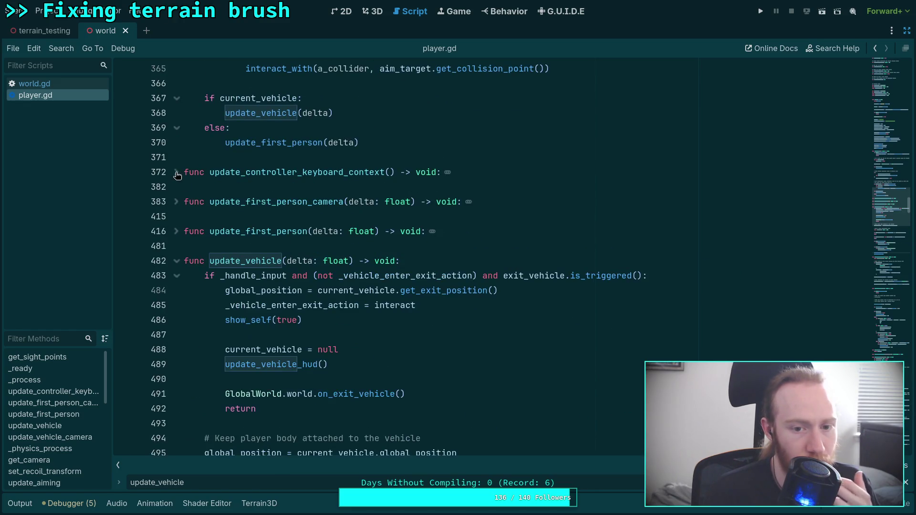
# - Scroll back to update_vehicle_camera, where follow_distance is 5.0, and select the Find bar's term
pyautogui.scroll(-3, 268, 313)
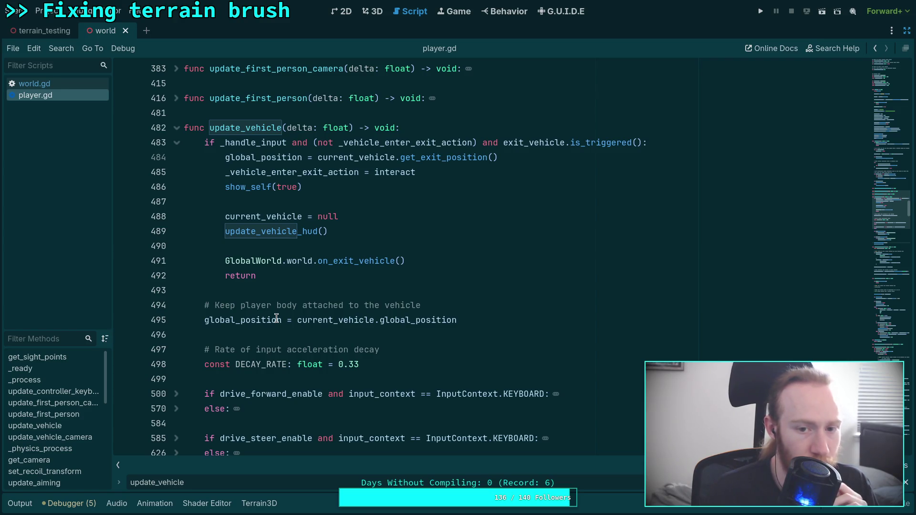
pyautogui.scroll(-2, 277, 319)
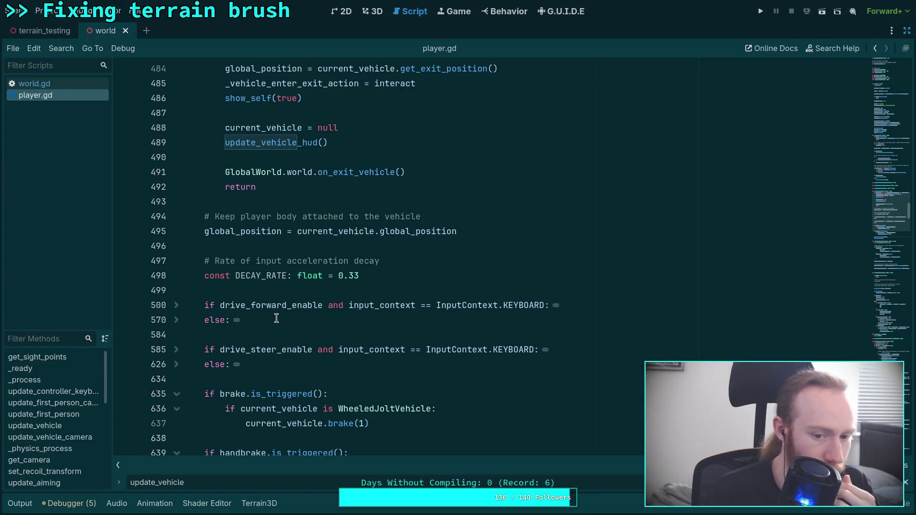
pyautogui.scroll(-2, 277, 318)
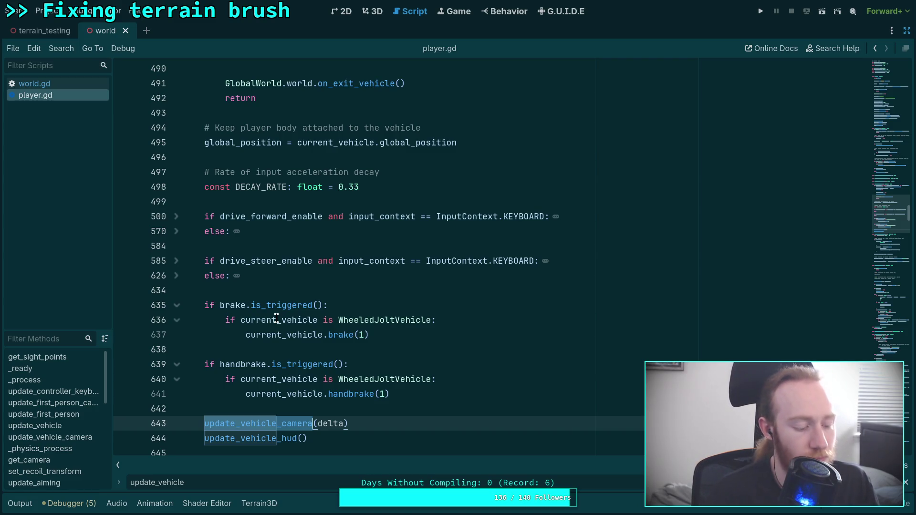
pyautogui.scroll(-5, 363, 324)
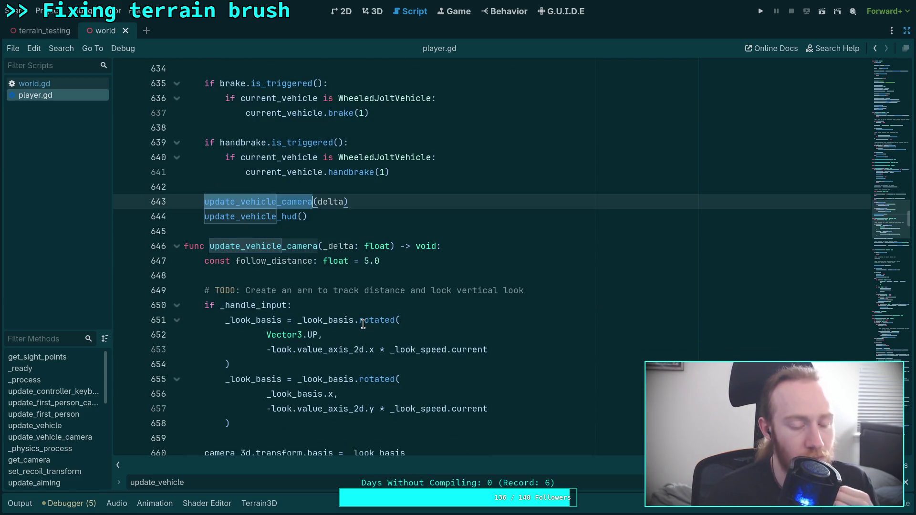
pyautogui.scroll(-2, 363, 324)
pyautogui.scroll(-3, 363, 324)
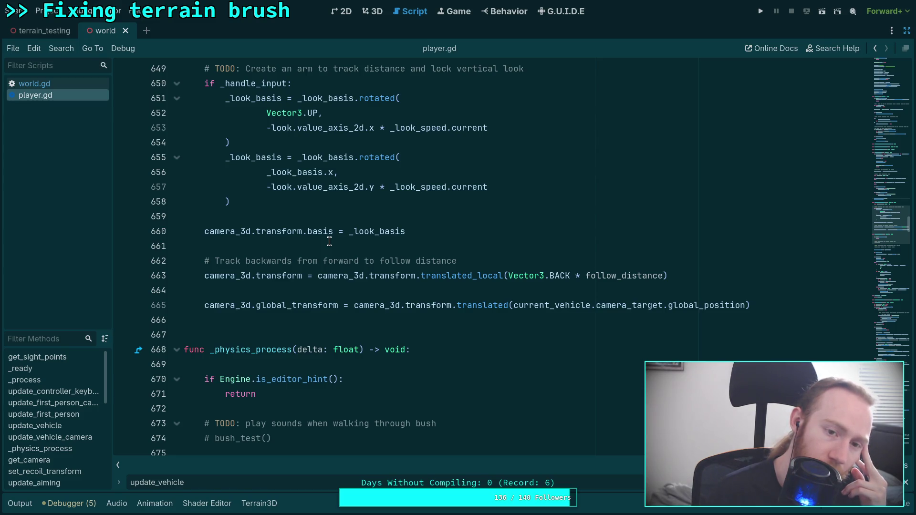
pyautogui.scroll(-3, 329, 242)
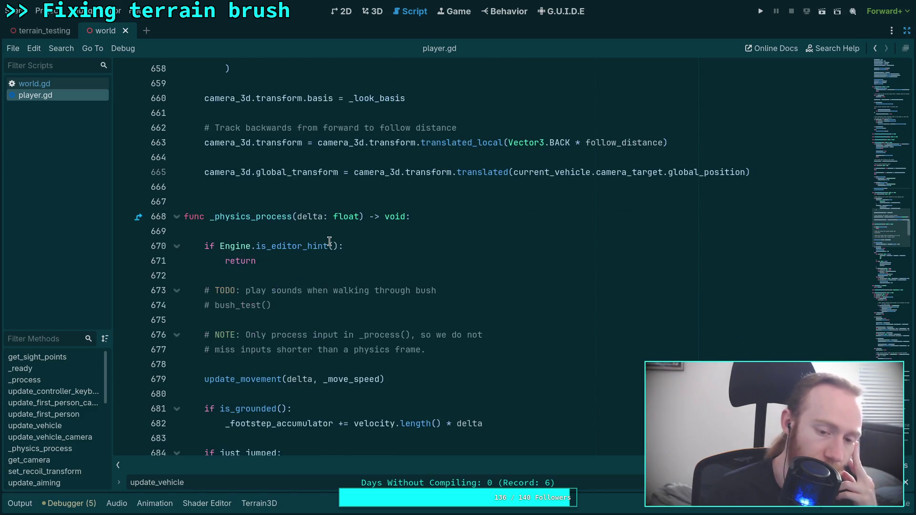
pyautogui.scroll(-10, 199, 227)
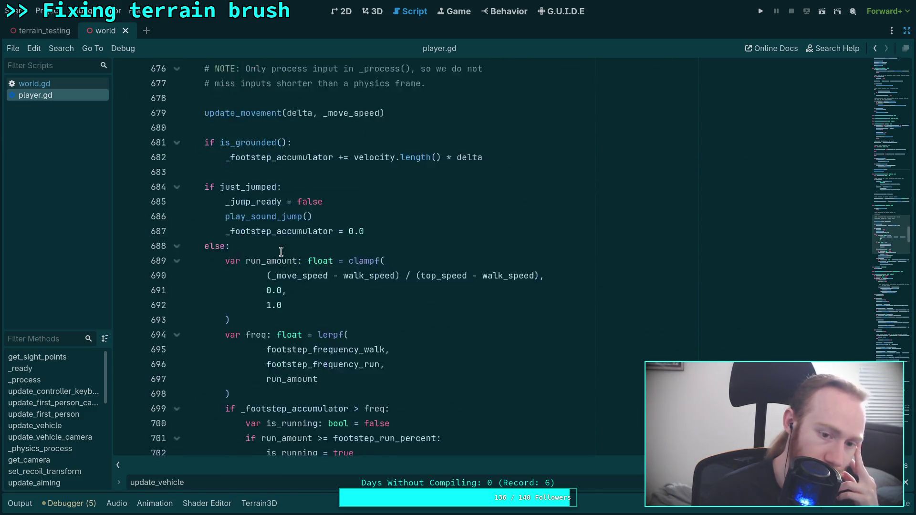
pyautogui.scroll(-2, 284, 251)
pyautogui.scroll(1, 368, 329)
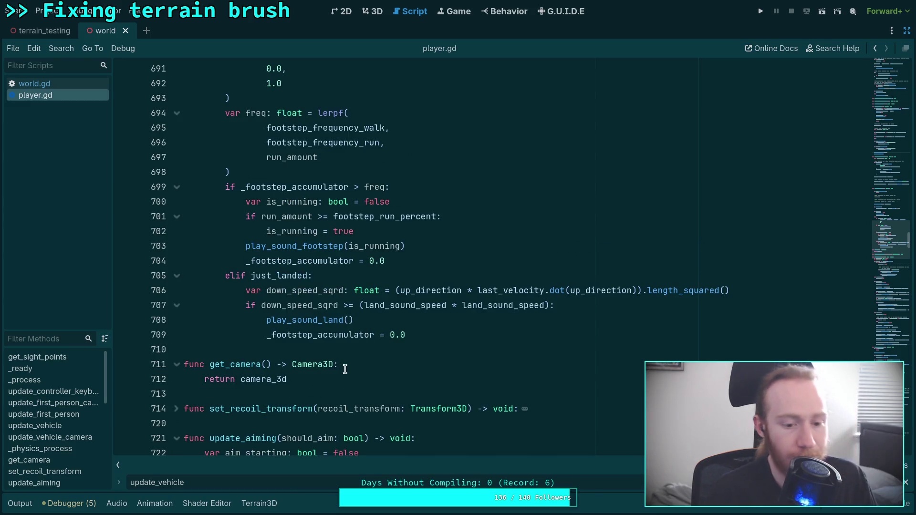
pyautogui.doubleClick(157, 483)
# - Search for camera_3d and step through its matches to line 409 in update_first_person_camera
pyautogui.write('c')
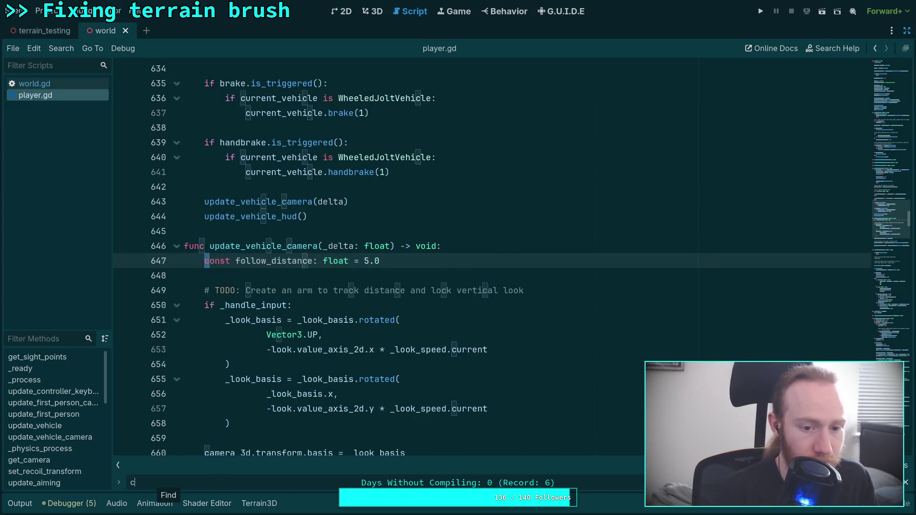
pyautogui.write('amera_3')
pyautogui.press('BackSpace')
pyautogui.write('_3d')
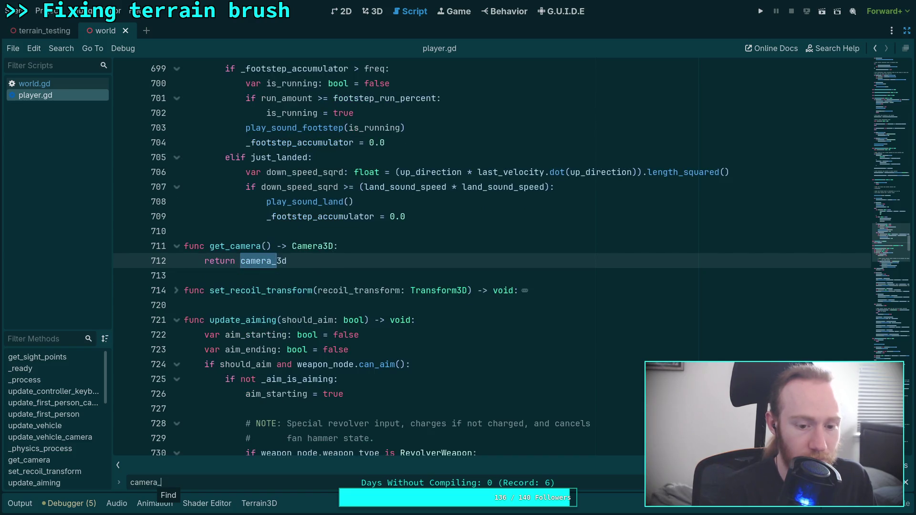
pyautogui.press('Return')
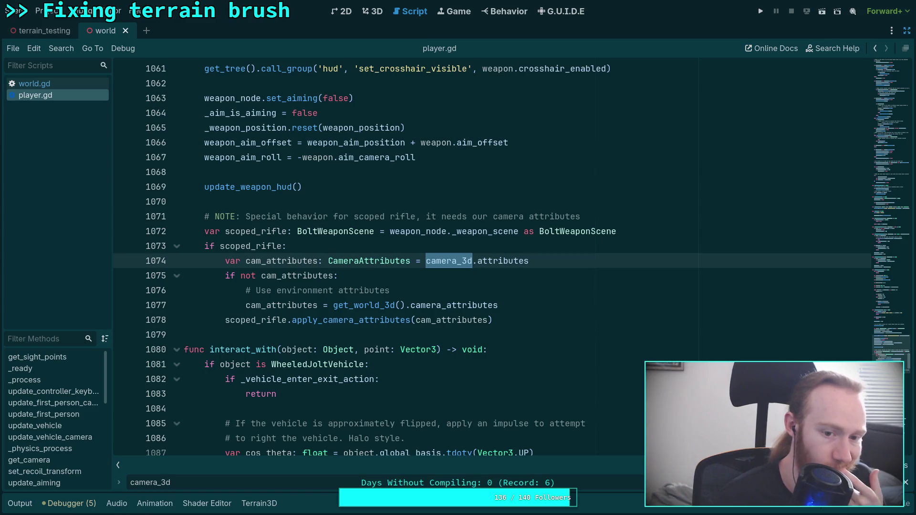
pyautogui.press('Return')
pyautogui.press('Return')
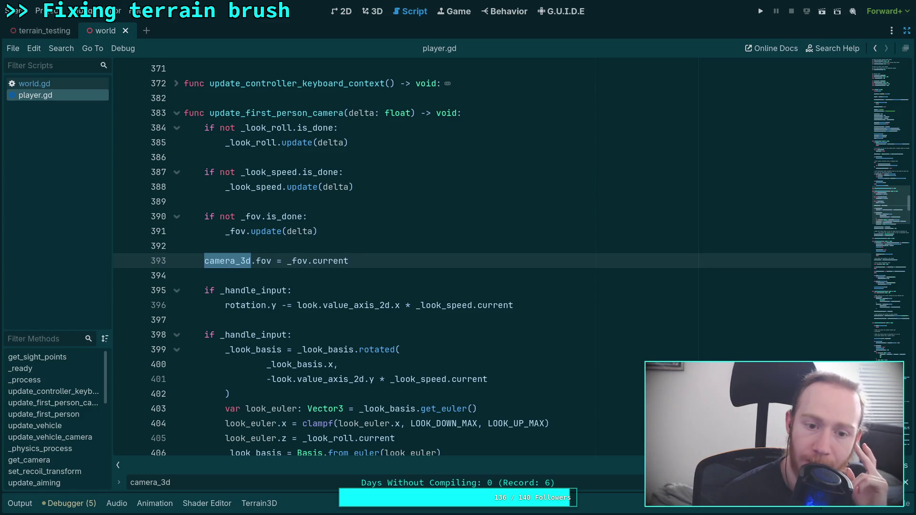
pyautogui.press('Return')
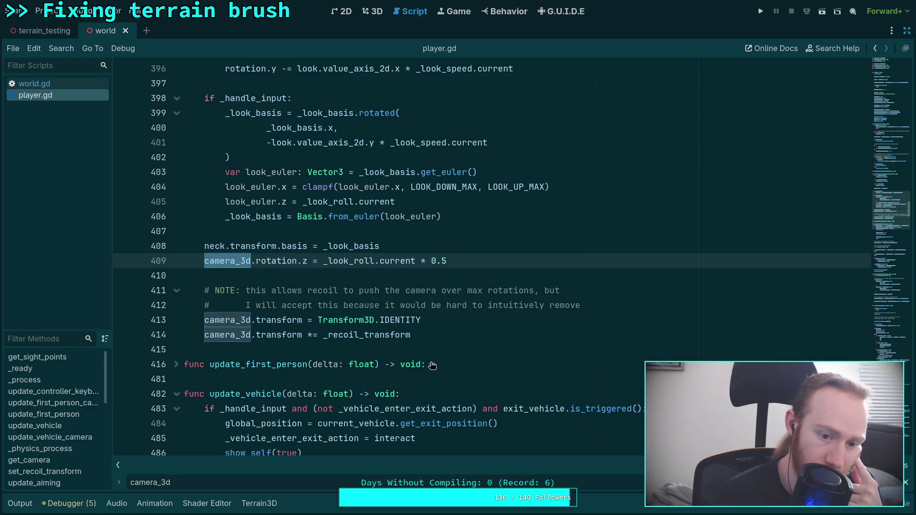
pyautogui.scroll(10, 432, 365)
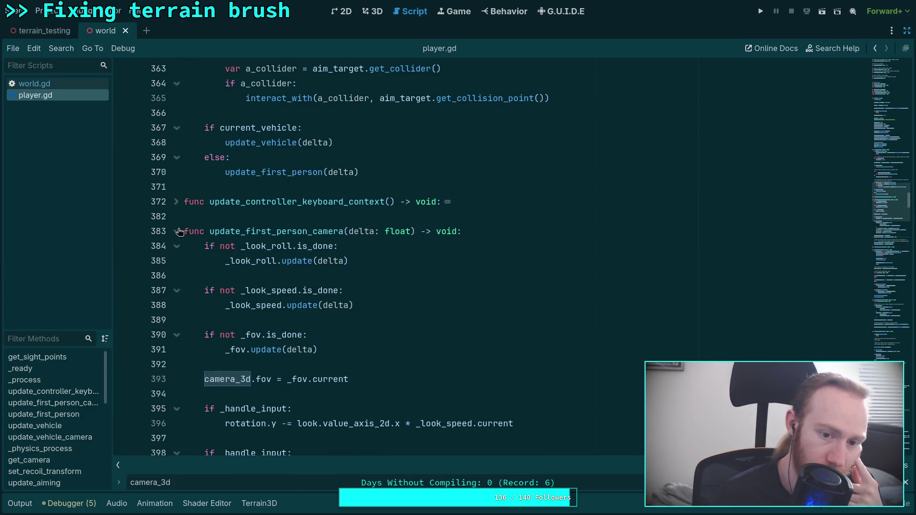
pyautogui.click(177, 232)
pyautogui.scroll(-3, 342, 327)
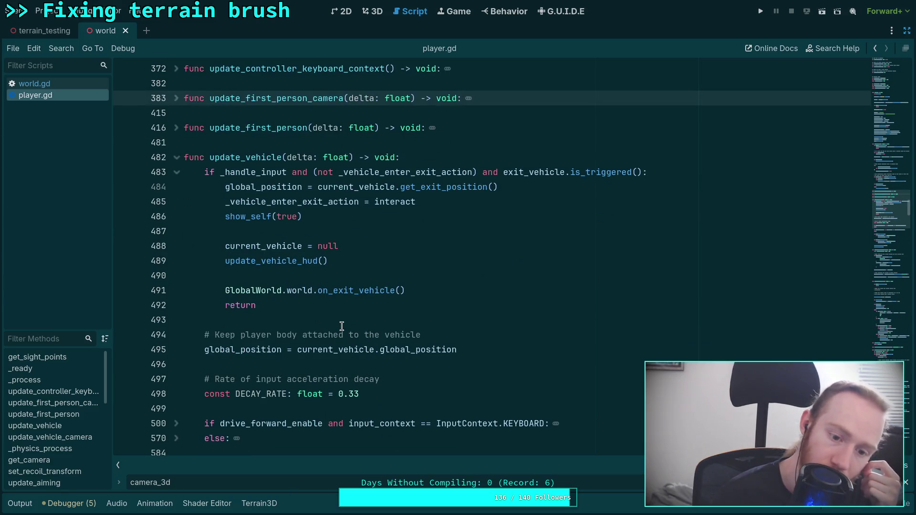
pyautogui.scroll(-3, 342, 327)
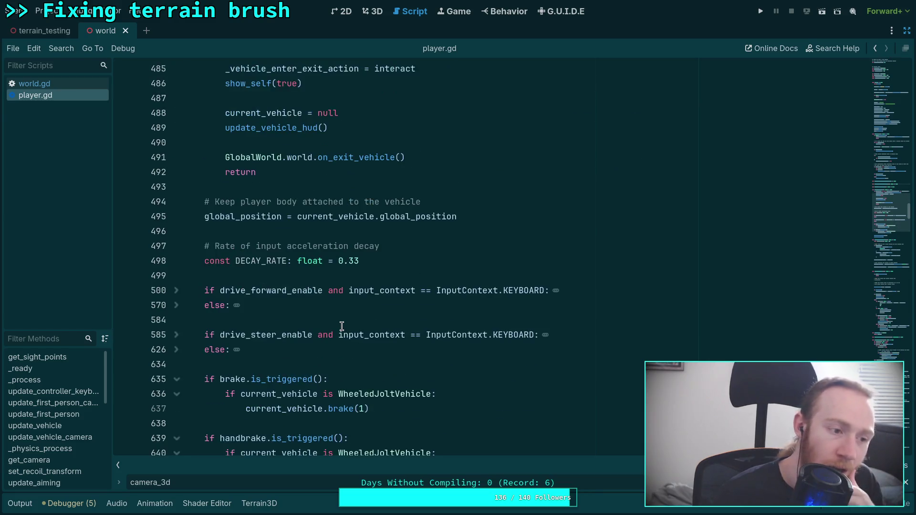
pyautogui.scroll(-4, 343, 320)
pyautogui.scroll(-7, 348, 308)
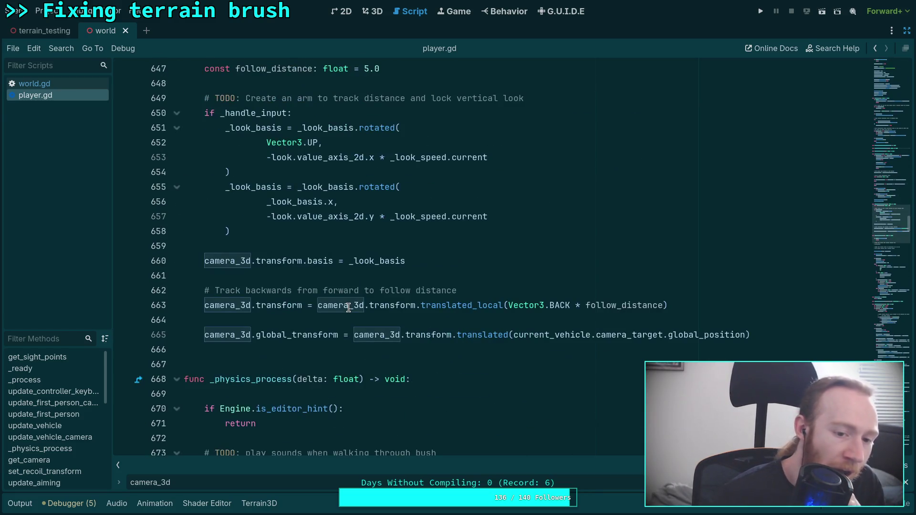
pyautogui.scroll(1, 349, 308)
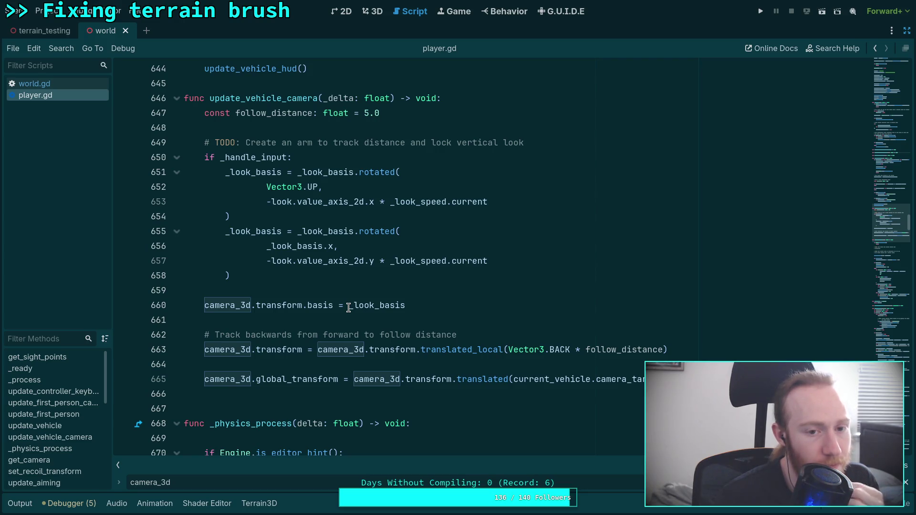
pyautogui.scroll(-2, 348, 307)
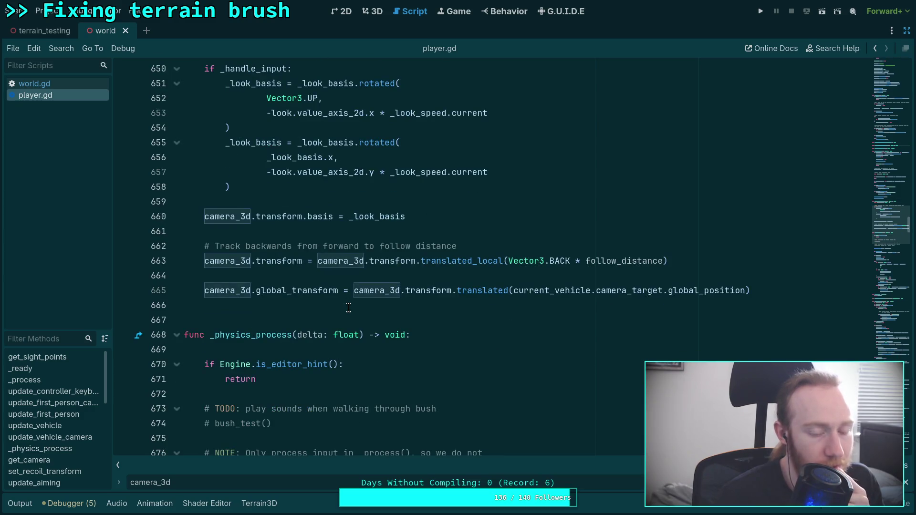
pyautogui.scroll(10, 349, 308)
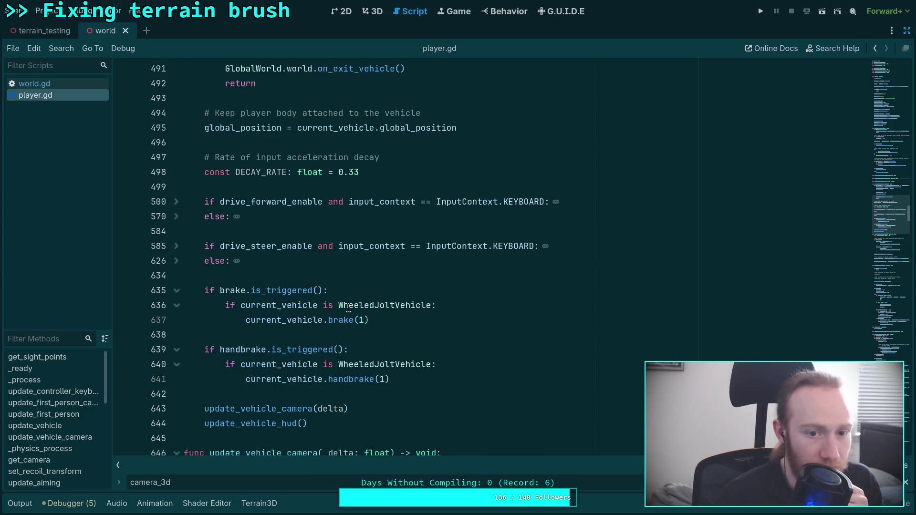
pyautogui.scroll(-2, 349, 308)
pyautogui.scroll(-5, 349, 308)
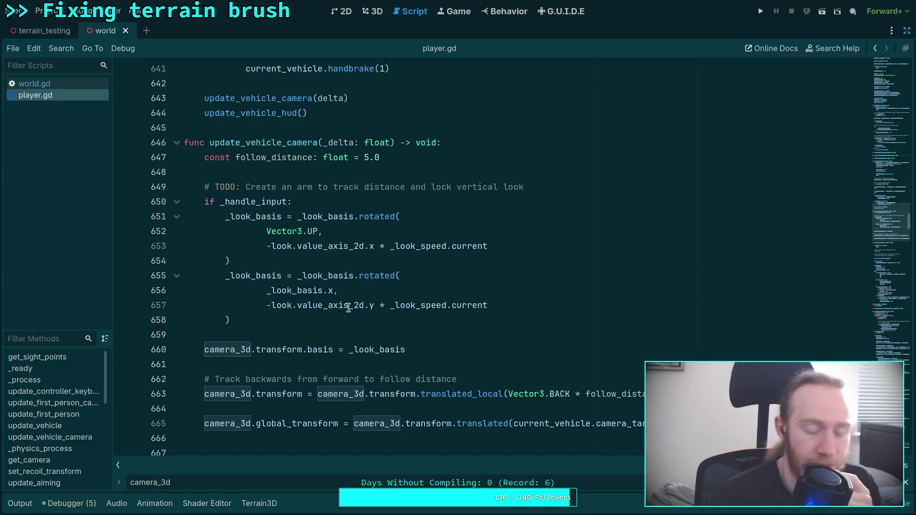
# - Fold _physics_process, update_aiming, update_weapon_node, on_reload_complete, on_weapon_fired, on_hurt and on_death
pyautogui.scroll(-10, 349, 308)
pyautogui.scroll(3, 349, 308)
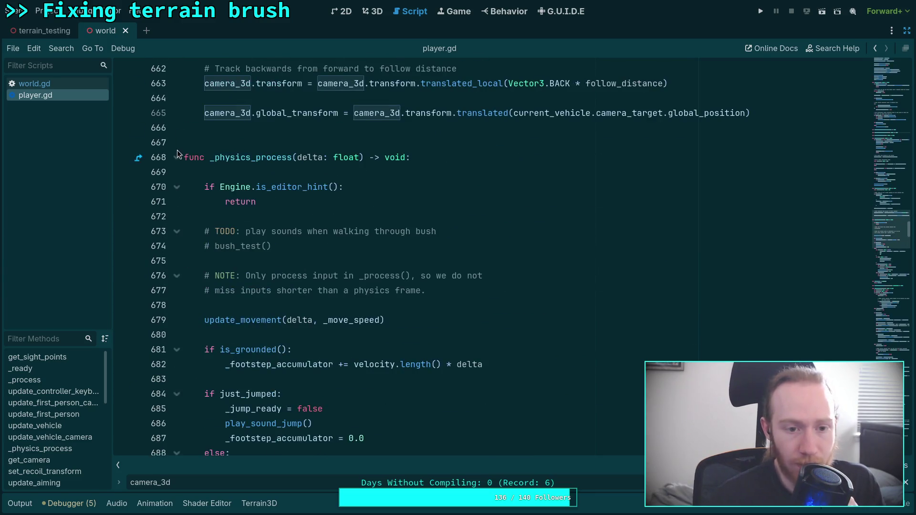
pyautogui.click(176, 157)
pyautogui.click(177, 261)
pyautogui.click(176, 290)
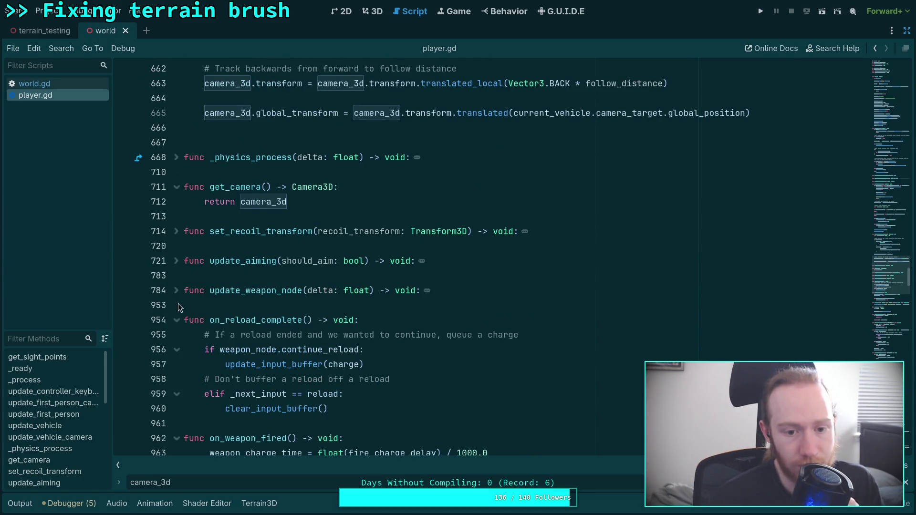
pyautogui.click(176, 321)
pyautogui.click(176, 350)
pyautogui.scroll(-3, 178, 353)
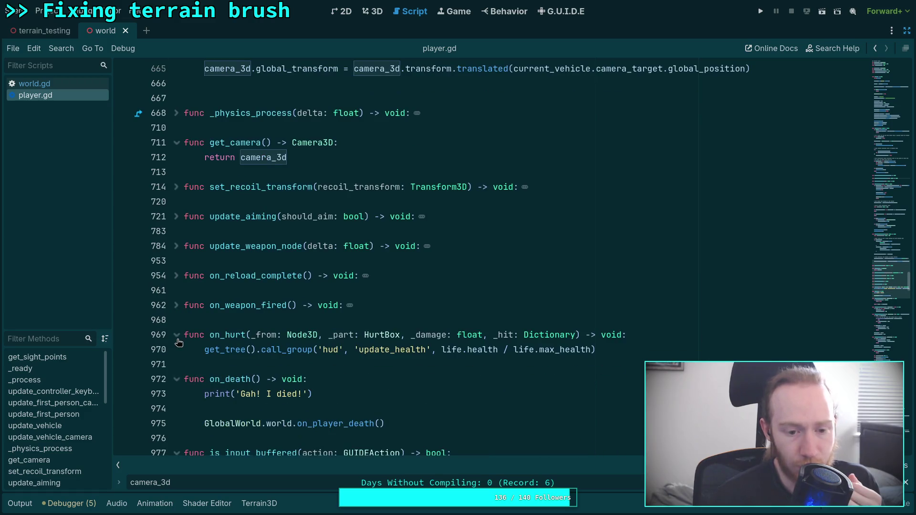
pyautogui.click(176, 337)
pyautogui.click(173, 364)
pyautogui.scroll(-3, 173, 364)
# - Fold the input-buffer functions, update_last_input, update_weapon_switch, select_weapon, interact_with and set_score
pyautogui.click(176, 350)
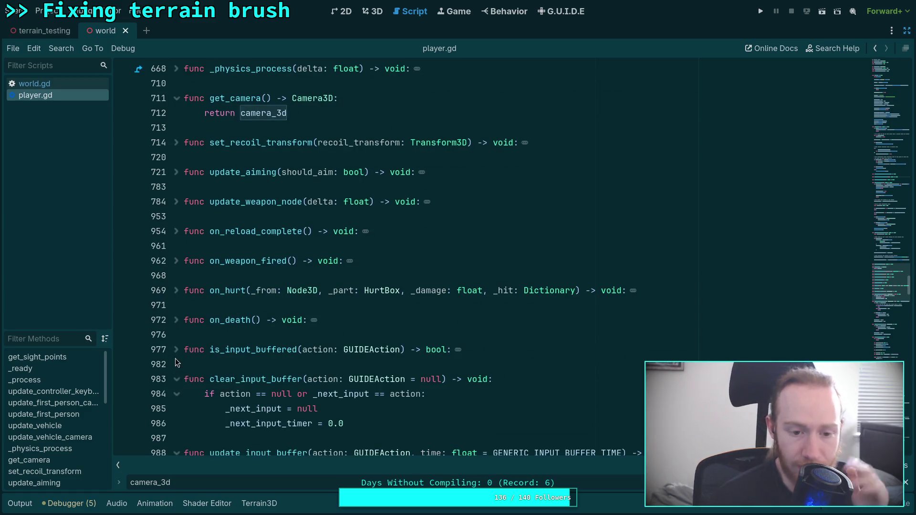
pyautogui.click(176, 379)
pyautogui.scroll(-3, 176, 327)
pyautogui.click(177, 320)
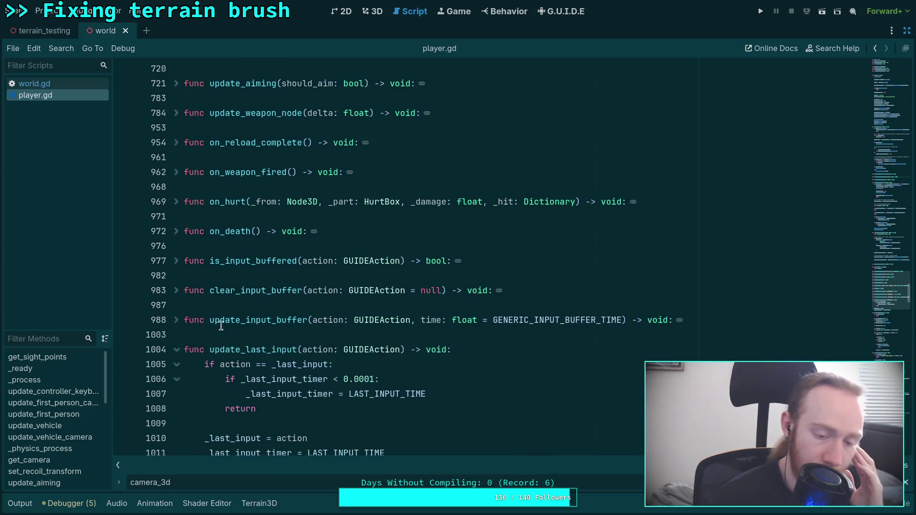
pyautogui.scroll(-3, 178, 305)
pyautogui.click(177, 261)
pyautogui.click(177, 290)
pyautogui.click(177, 320)
pyautogui.scroll(-3, 181, 286)
pyautogui.click(176, 261)
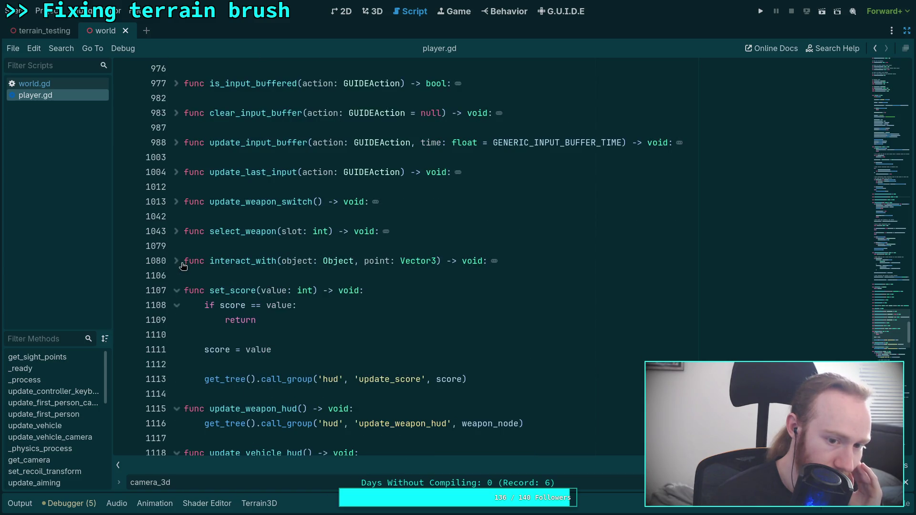
pyautogui.click(176, 290)
pyautogui.click(175, 296)
pyautogui.click(176, 296)
# - Fold update_weapon_hud through connect_hurtboxes, then select 'visible' on line 1252
pyautogui.click(177, 320)
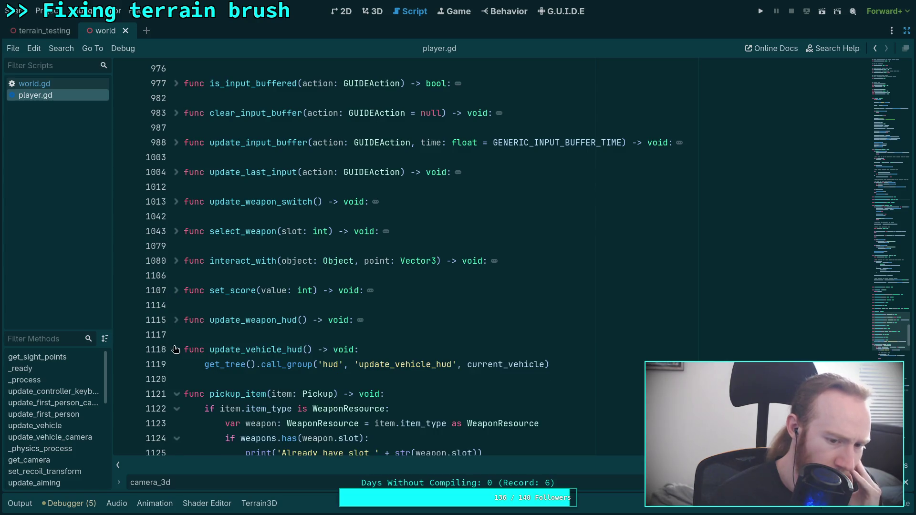
pyautogui.click(175, 349)
pyautogui.click(176, 379)
pyautogui.scroll(-2, 174, 353)
pyautogui.click(176, 321)
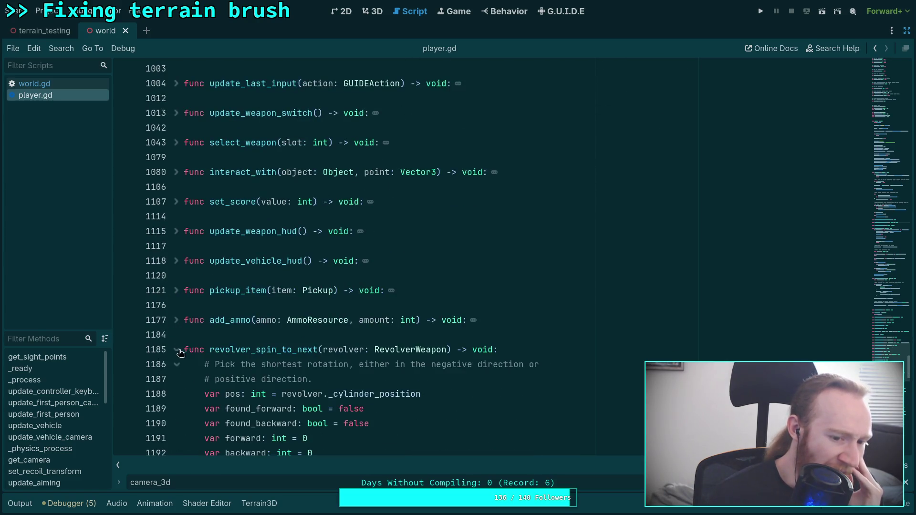
pyautogui.click(179, 350)
pyautogui.scroll(-2, 181, 311)
pyautogui.click(180, 292)
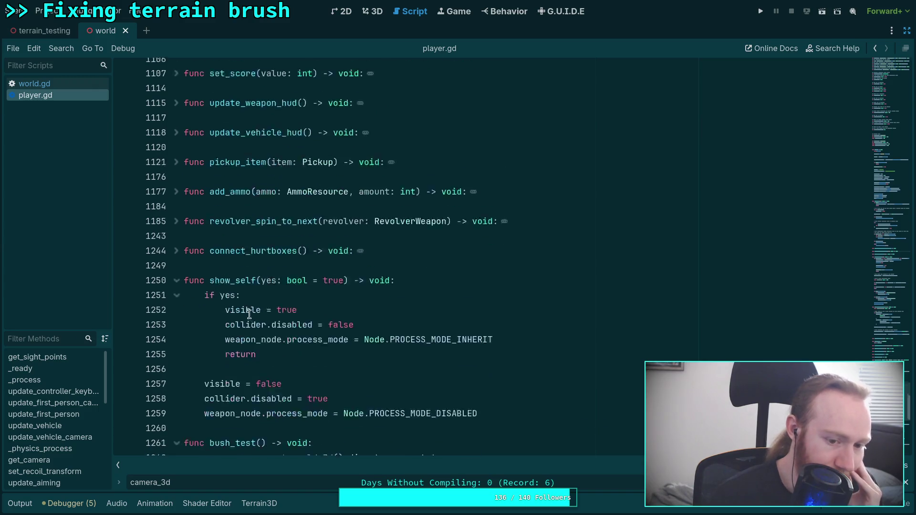
pyautogui.scroll(-2, 279, 310)
pyautogui.doubleClick(236, 263)
pyautogui.moveTo(236, 264)
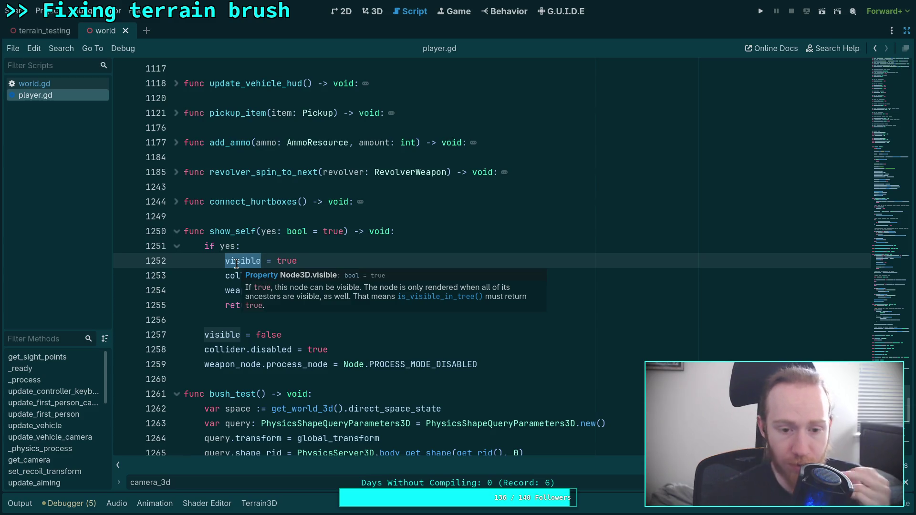
# - Restore the Scene dock and open the player scene, showing Neck with Eyes, Camera3D and Flashlight
pyautogui.click(906, 30)
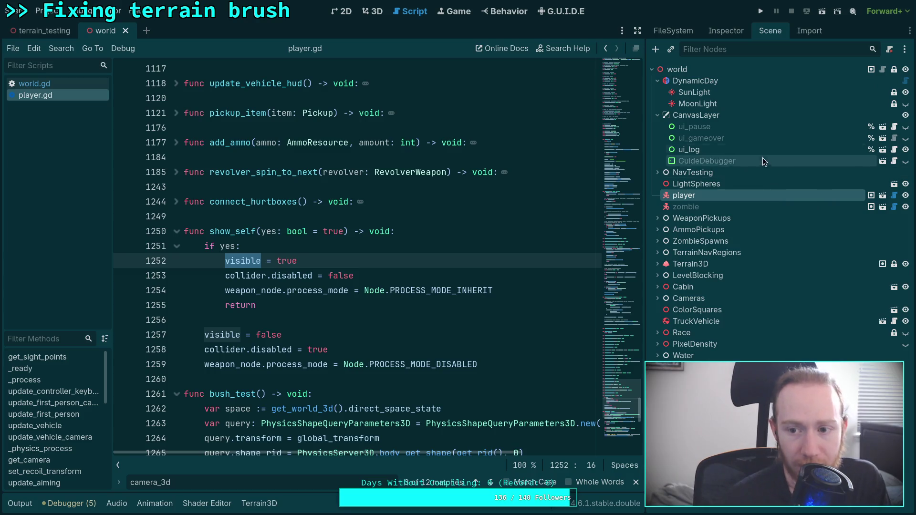
pyautogui.click(872, 195)
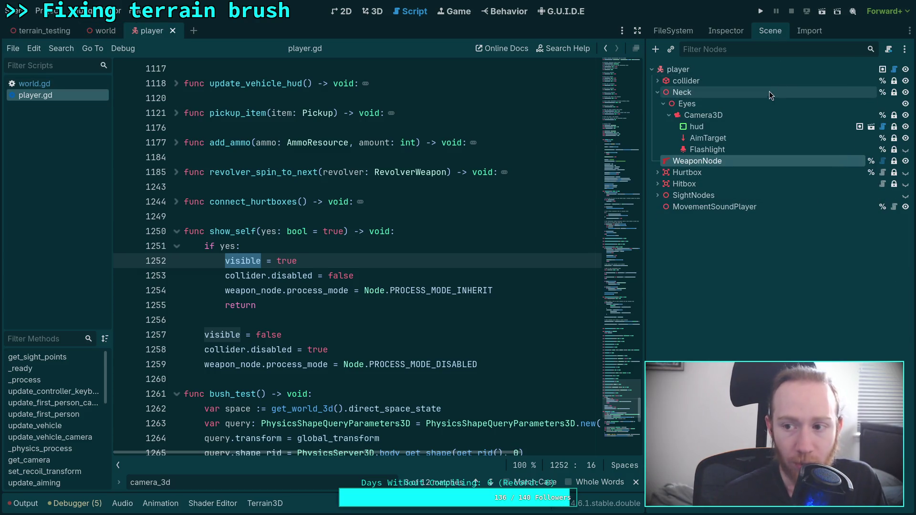
pyautogui.click(653, 92)
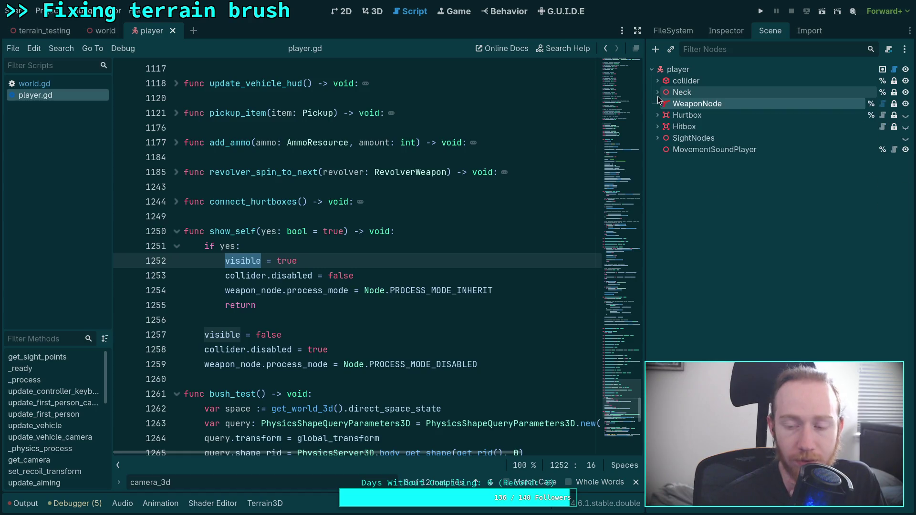
pyautogui.click(659, 94)
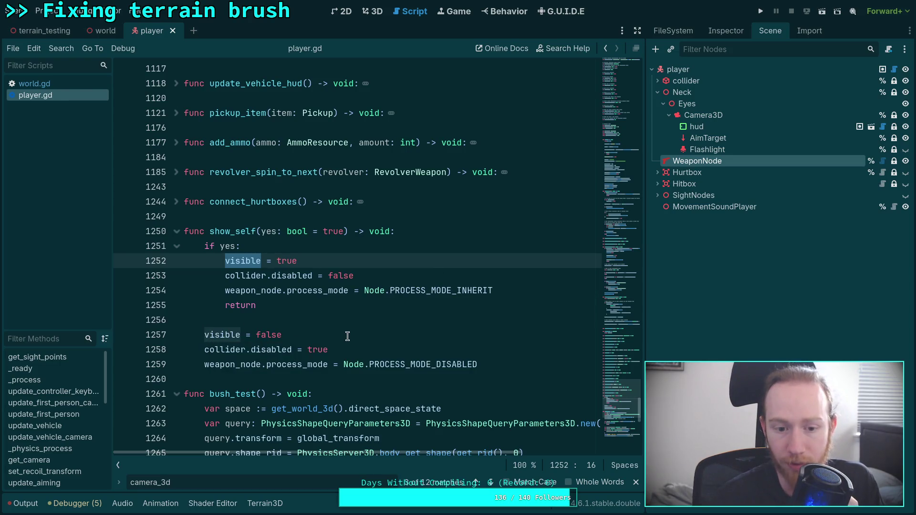
# - Make line 1257 weapon_node.visible and move both visible lines below their collider.disabled lines
pyautogui.click(378, 336)
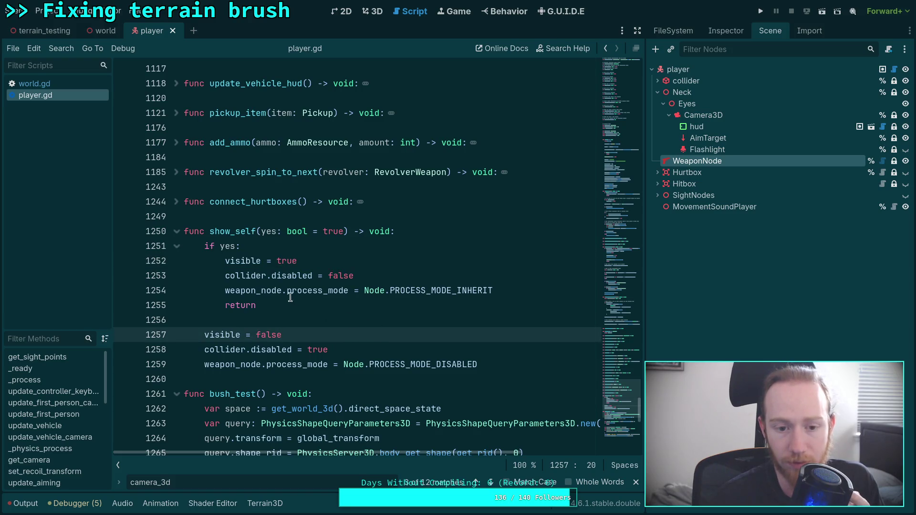
pyautogui.doubleClick(219, 335)
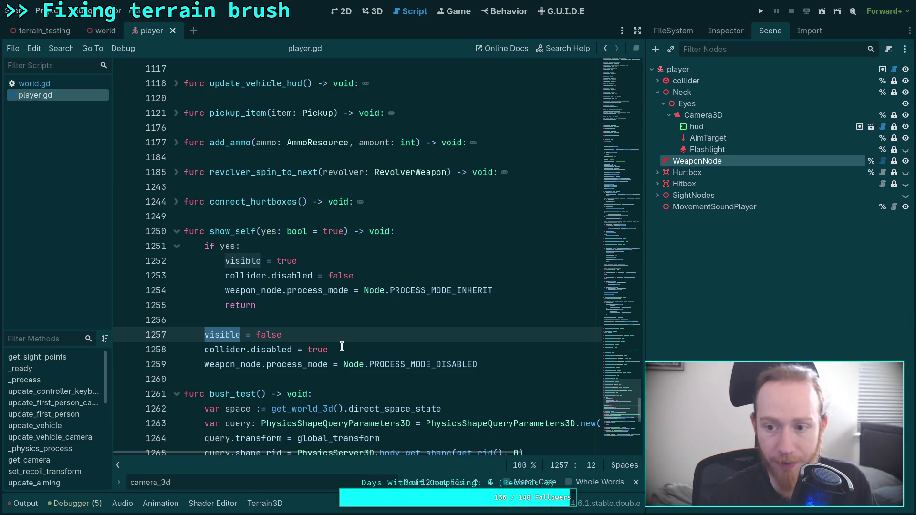
pyautogui.write('weapon_node.vis')
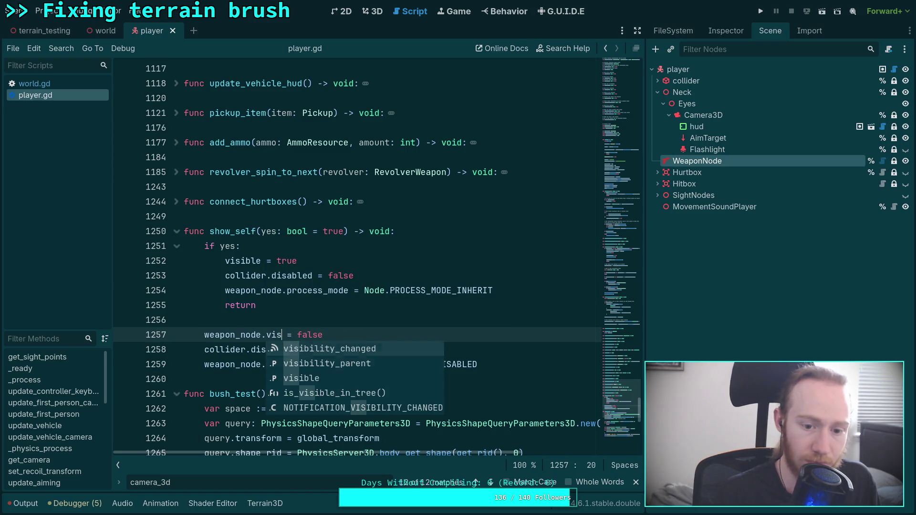
pyautogui.press('Down')
pyautogui.press('Down')
pyautogui.press('Return')
pyautogui.hotkey('alt', 'Down')
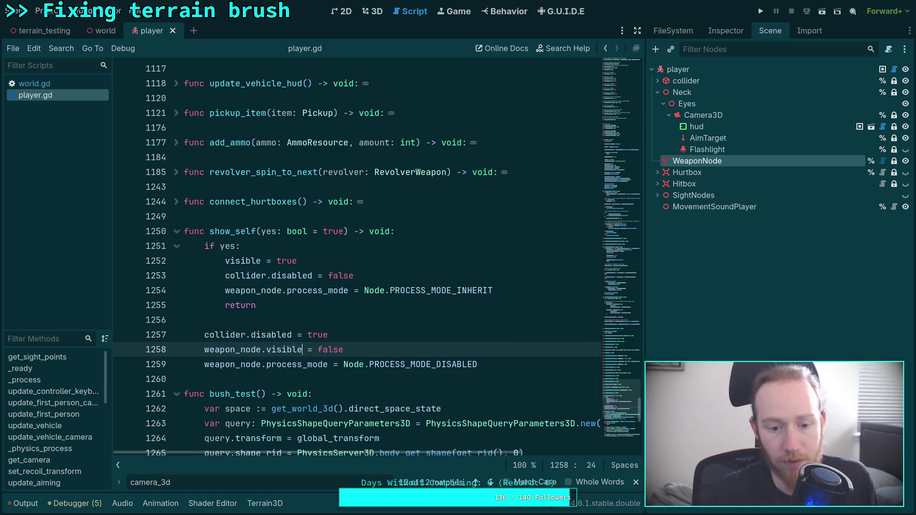
pyautogui.press('Up')
pyautogui.press('Up')
pyautogui.press('Up')
pyautogui.hotkey('alt', 'Down')
# - Prefix the other visible line with weapon_node. and select the Flashlight node in the scene tree
pyautogui.press('Home')
pyautogui.write('weapo')
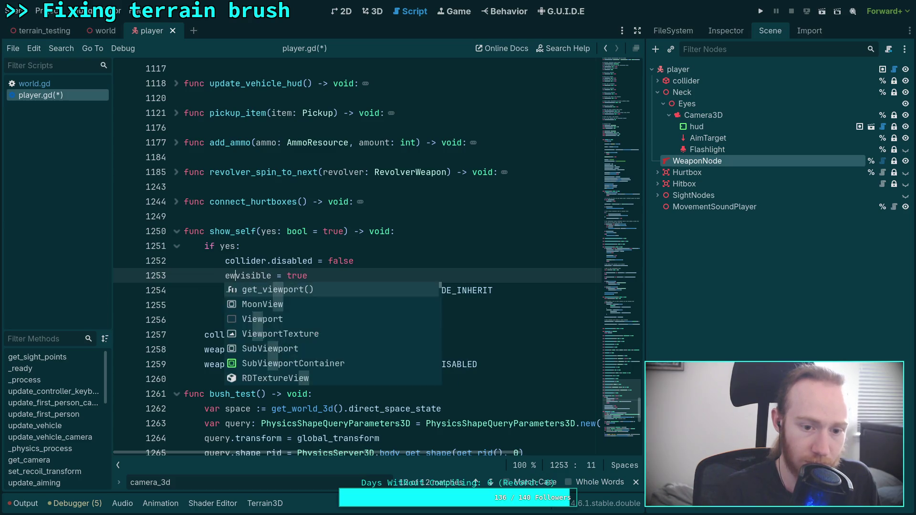
pyautogui.write('n_node.')
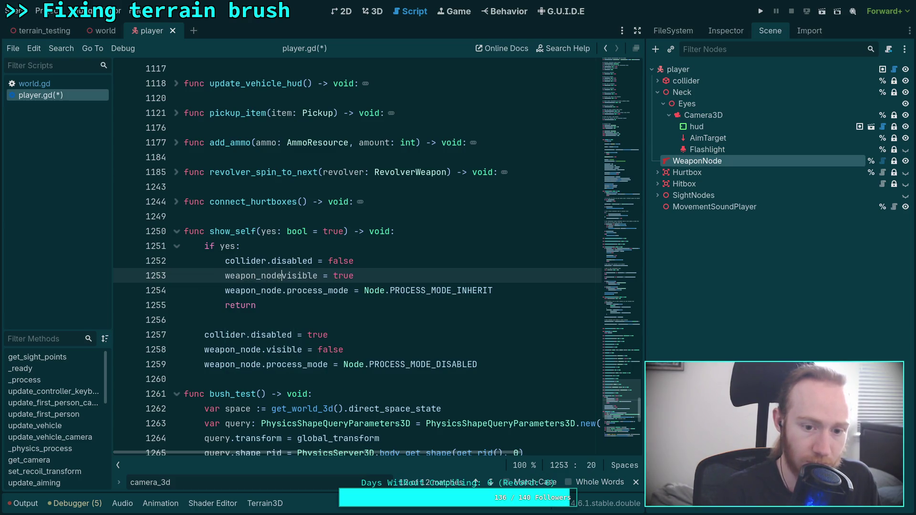
pyautogui.click(733, 150)
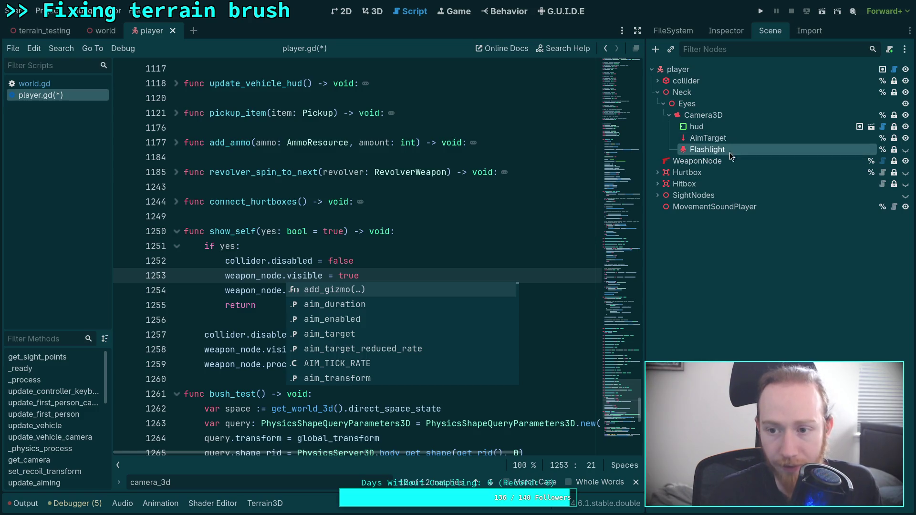
pyautogui.click(318, 223)
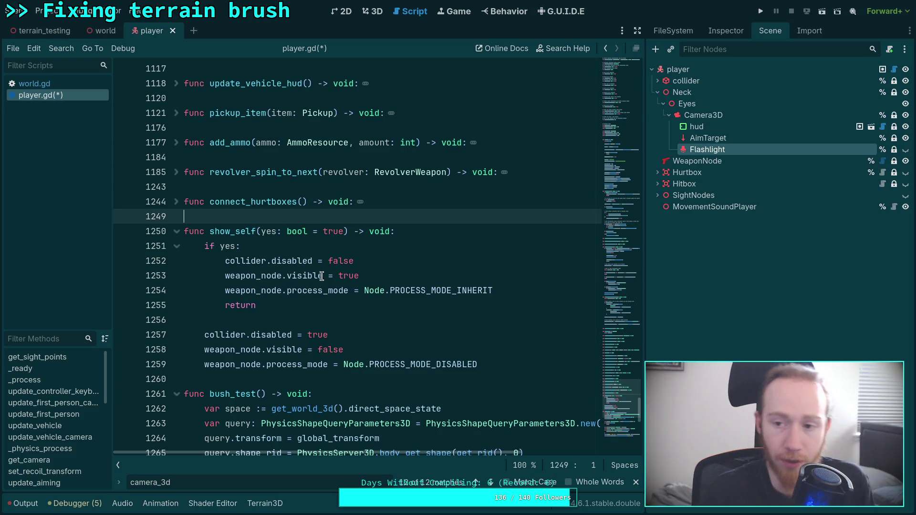
pyautogui.click(403, 251)
# - Add 'flashlight.visible = true' on a new line after collider.disabled = false in show_self
pyautogui.click(423, 277)
pyautogui.click(412, 252)
pyautogui.click(400, 256)
pyautogui.press('Return')
pyautogui.write('hud')
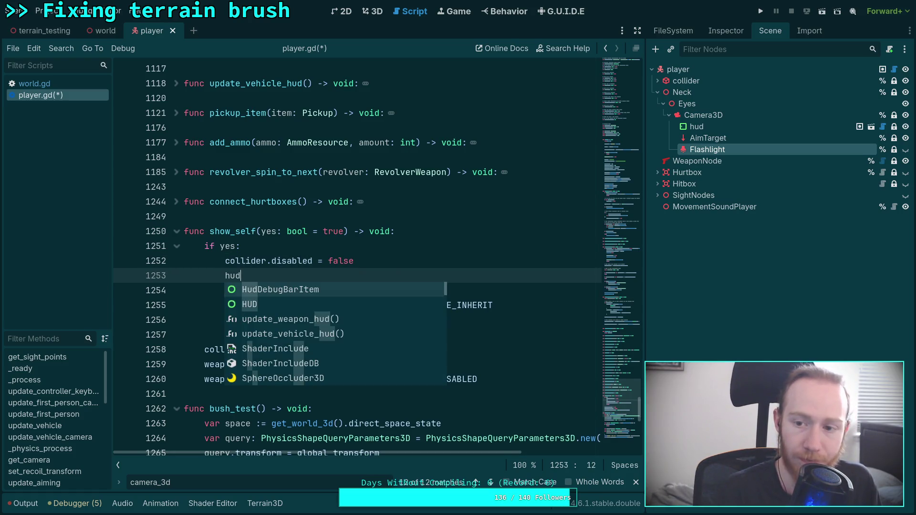
pyautogui.press('BackSpace')
pyautogui.press('BackSpace')
pyautogui.press('BackSpace')
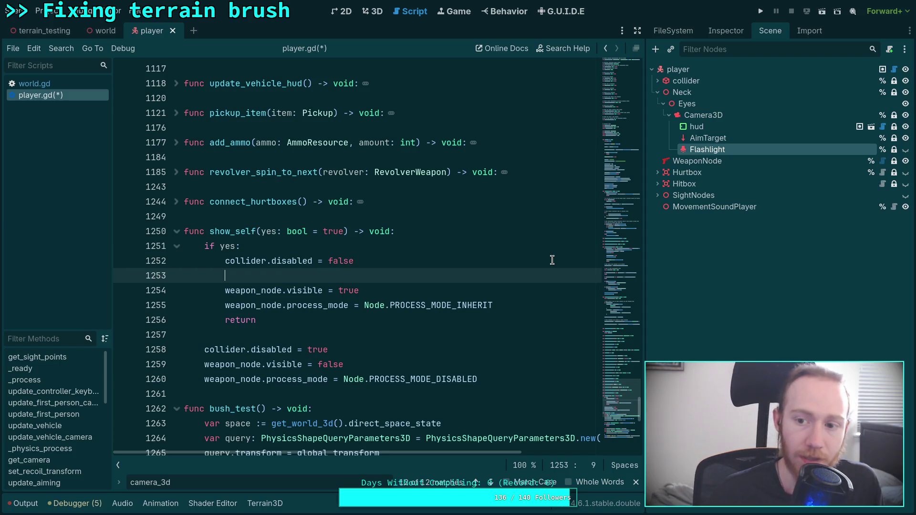
pyautogui.write('fla')
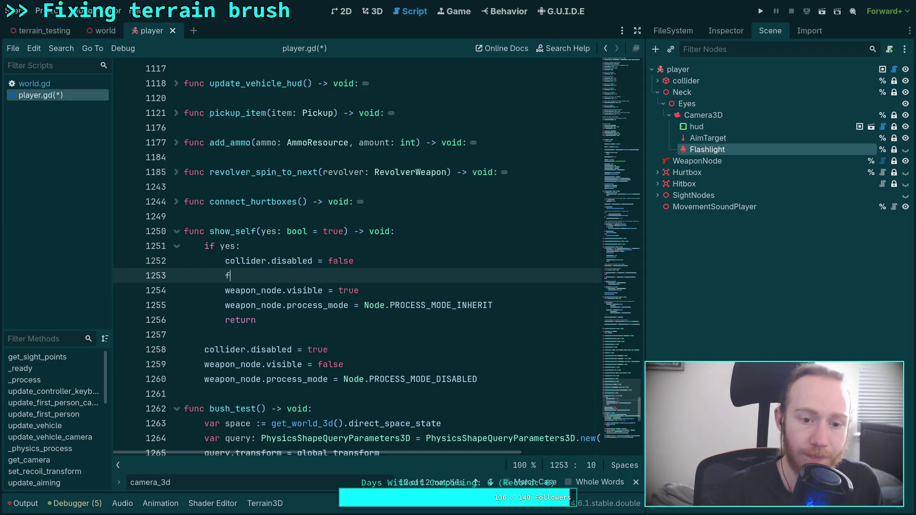
pyautogui.press('Return')
pyautogui.write('.vi')
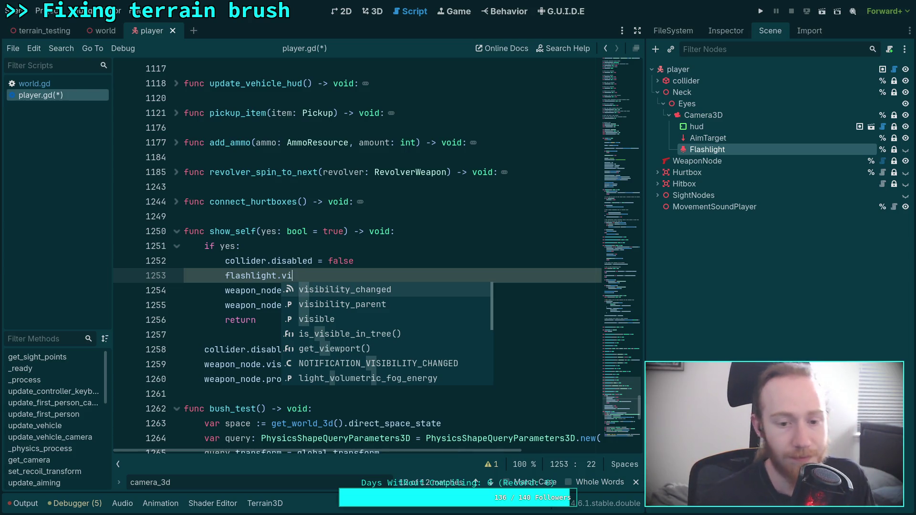
pyautogui.write('sible = false')
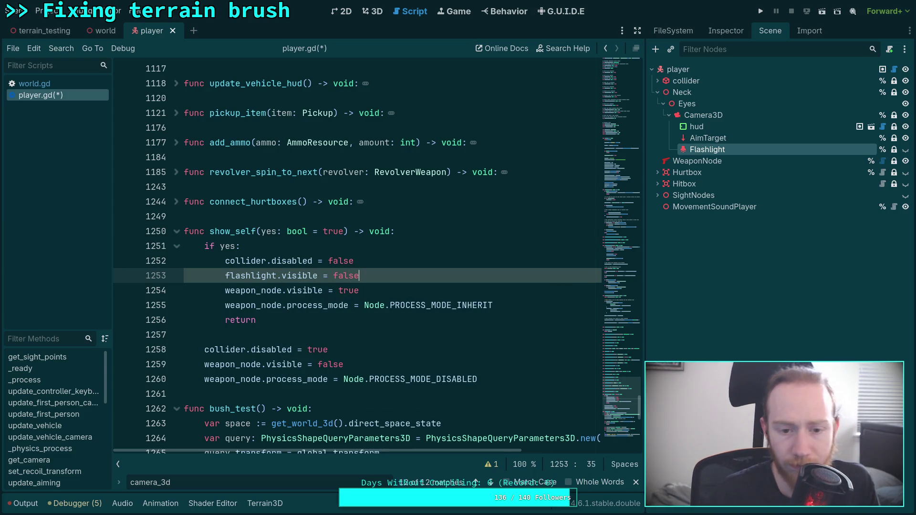
pyautogui.press('BackSpace')
pyautogui.press('BackSpace')
pyautogui.press('BackSpace')
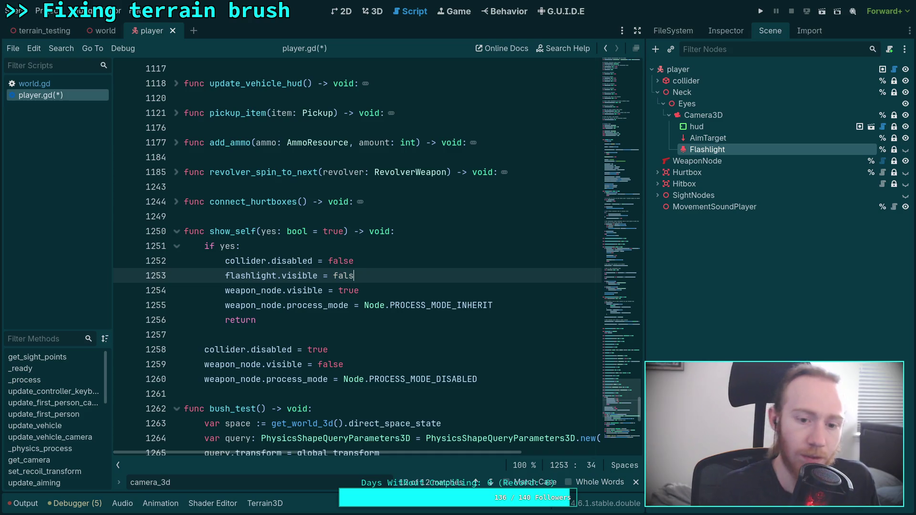
pyautogui.write('true')
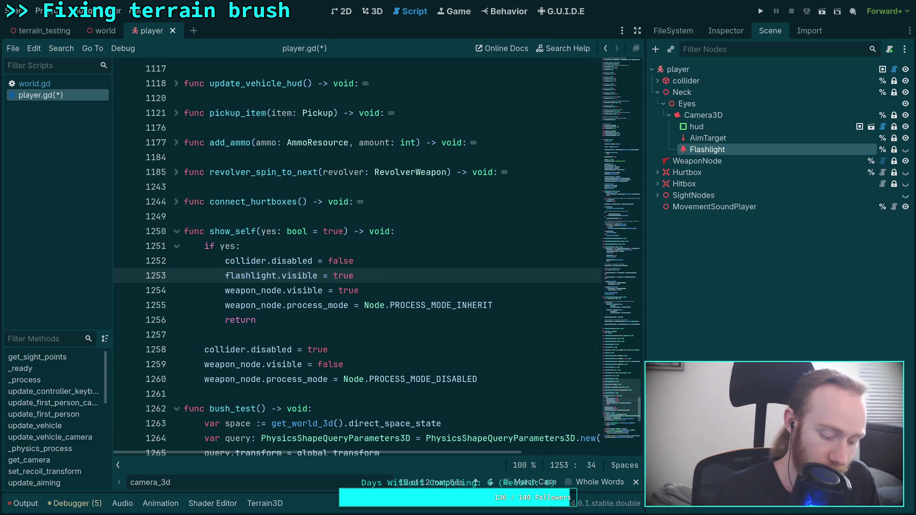
pyautogui.press('Down')
pyautogui.press('Down')
pyautogui.press('Down')
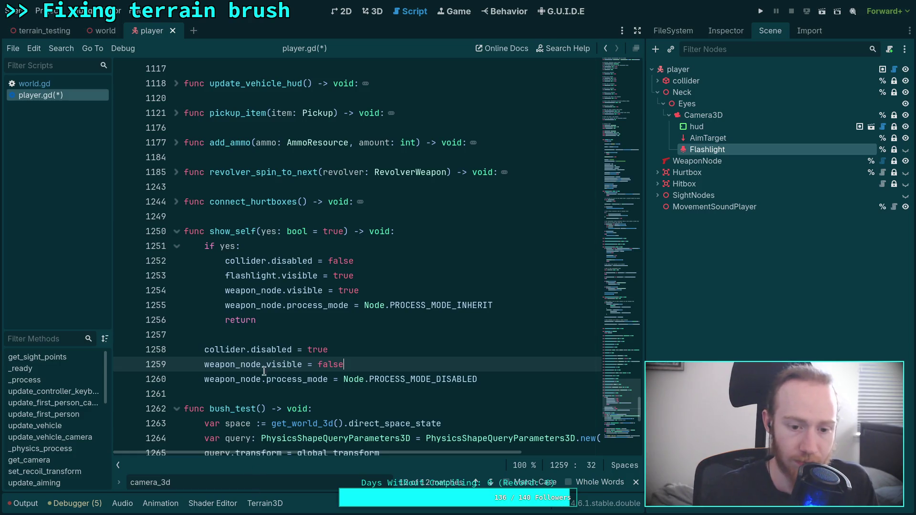
# - Cycle through every flashlight match in player.gd, then view the Flashlight node in the Inspector
pyautogui.doubleClick(252, 272)
pyautogui.hotkey('ctrl', 'l')
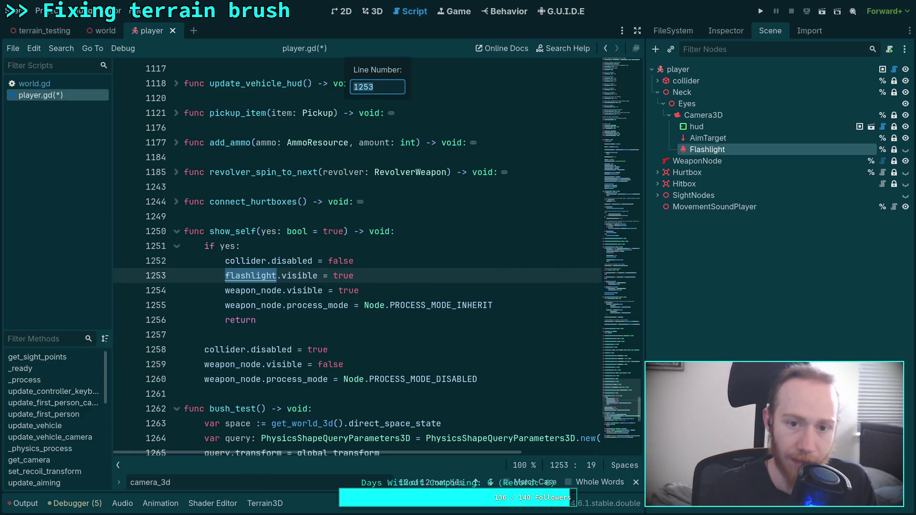
pyautogui.press('Escape')
pyautogui.hotkey('ctrl', 'f')
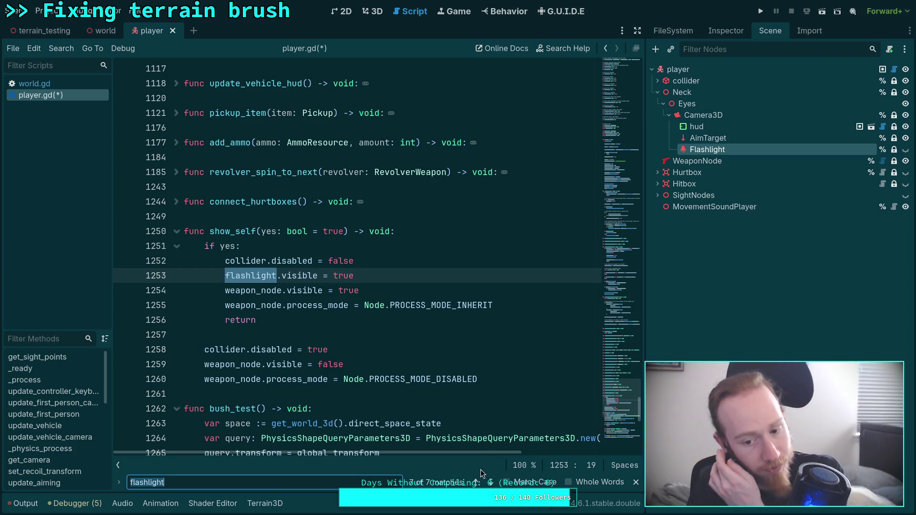
pyautogui.click(489, 482)
pyautogui.click(490, 483)
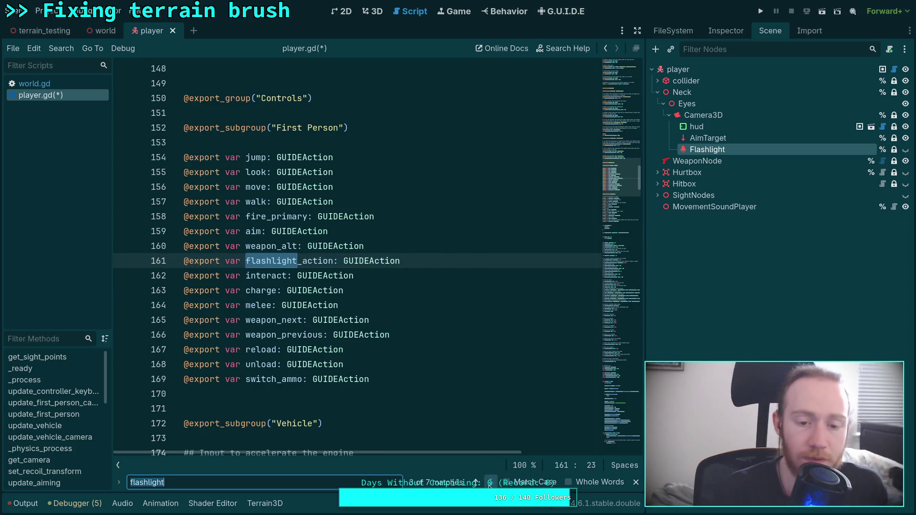
pyautogui.click(490, 483)
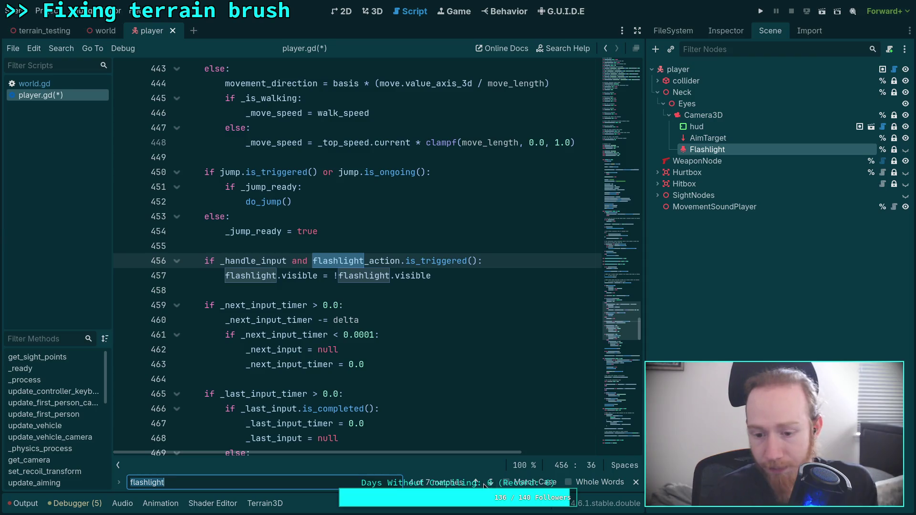
pyautogui.click(491, 484)
pyautogui.click(491, 484)
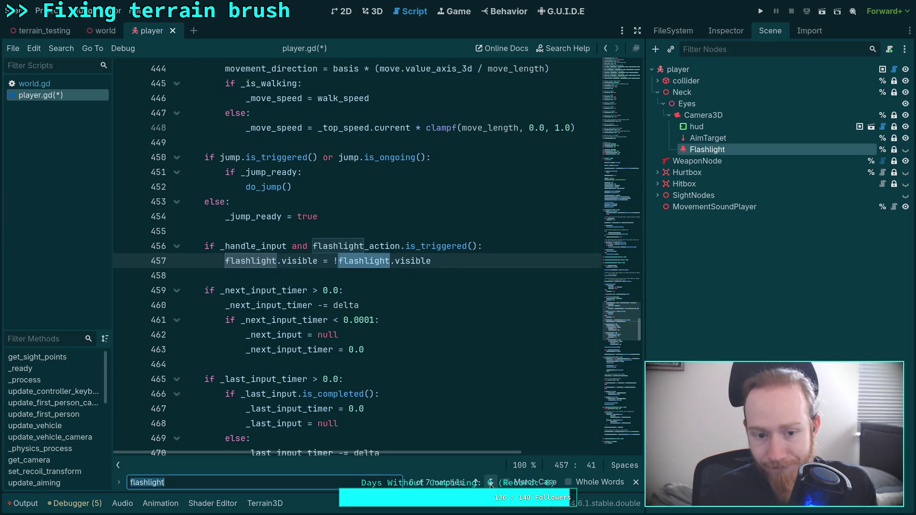
pyautogui.click(491, 484)
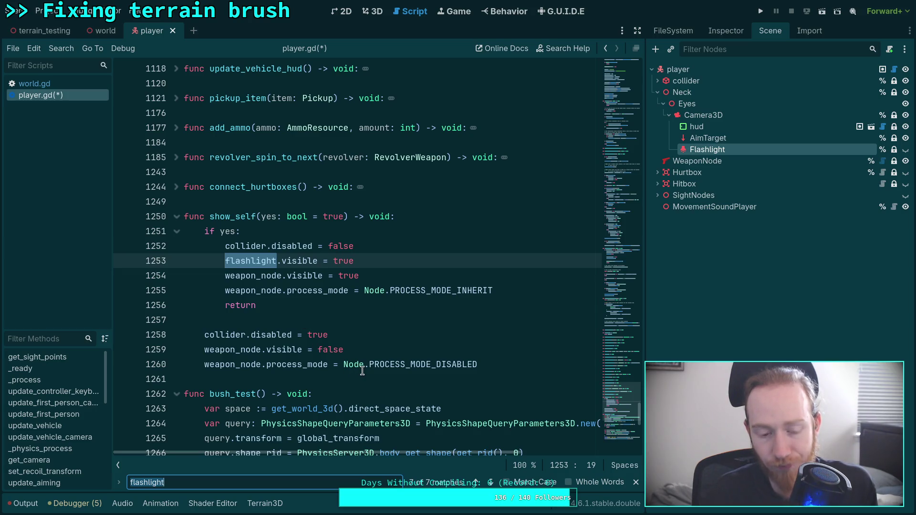
pyautogui.moveTo(362, 372)
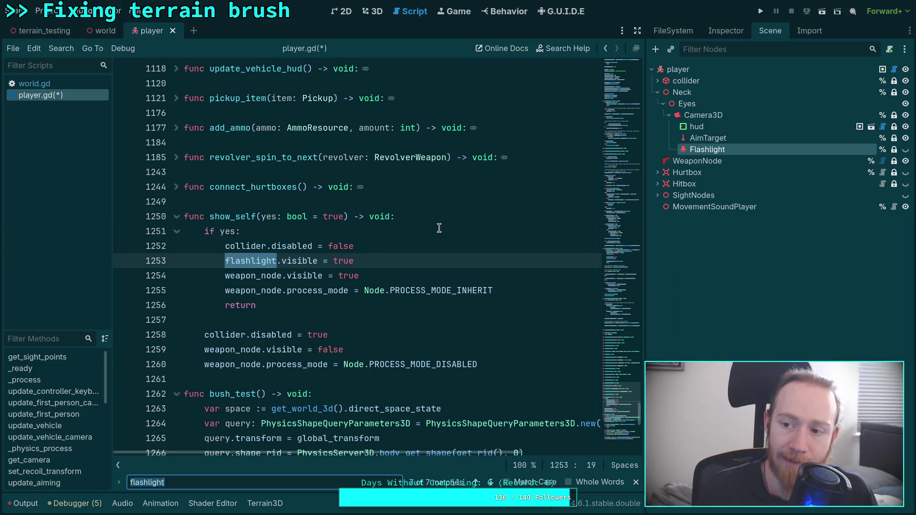
pyautogui.click(714, 33)
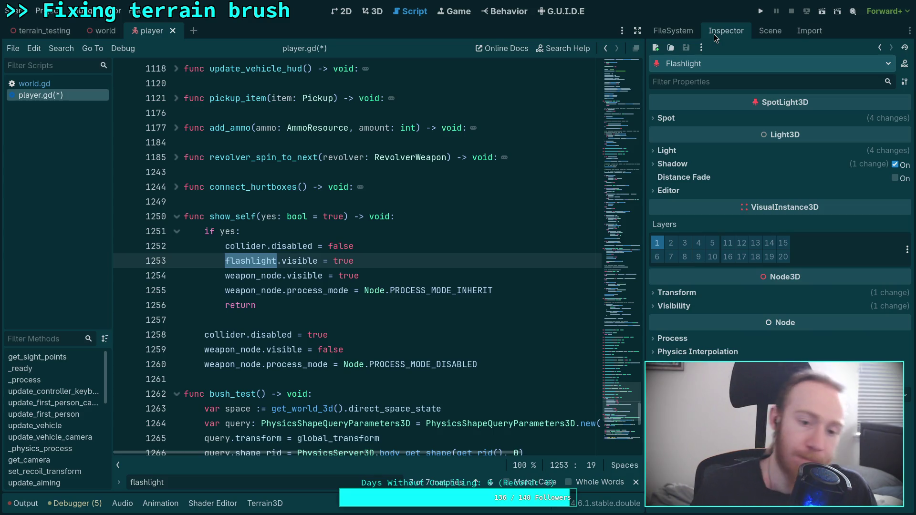
# - Change line 1253's flashlight.visible to flashlight.process_mode, removing the true value
pyautogui.moveTo(368, 262); pyautogui.dragTo(232, 258)
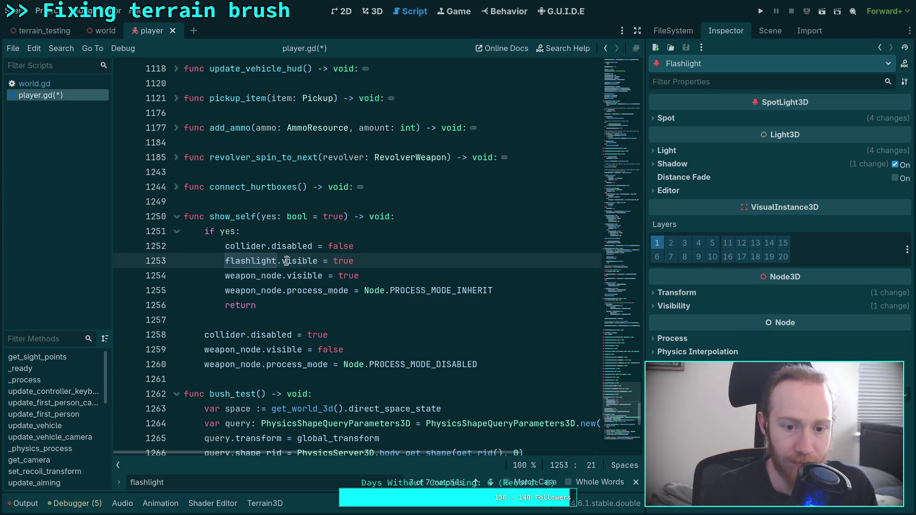
pyautogui.doubleClick(287, 262)
pyautogui.write('proc')
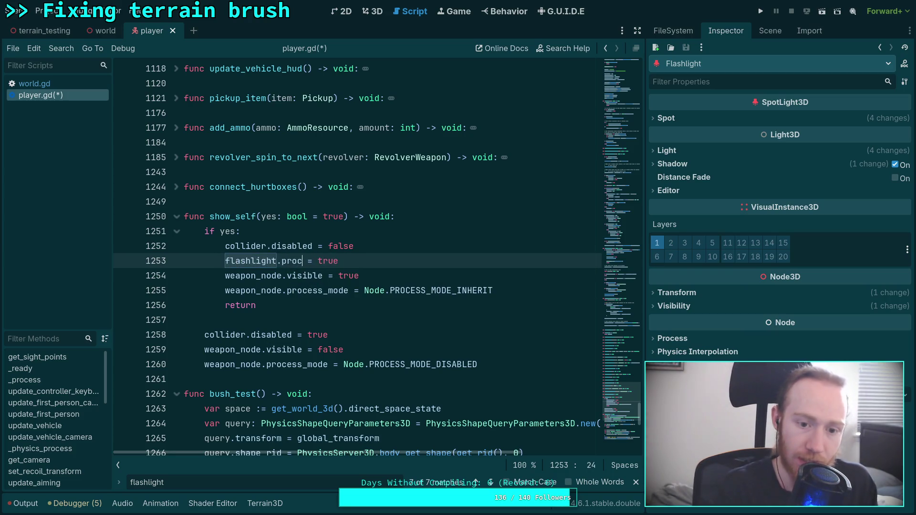
pyautogui.press('Return')
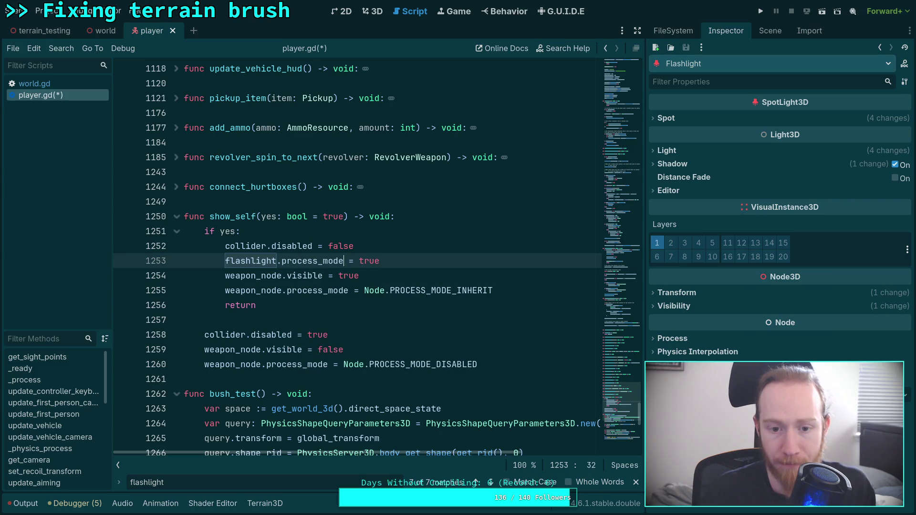
pyautogui.press('Delete')
pyautogui.press('Delete')
pyautogui.press('Delete')
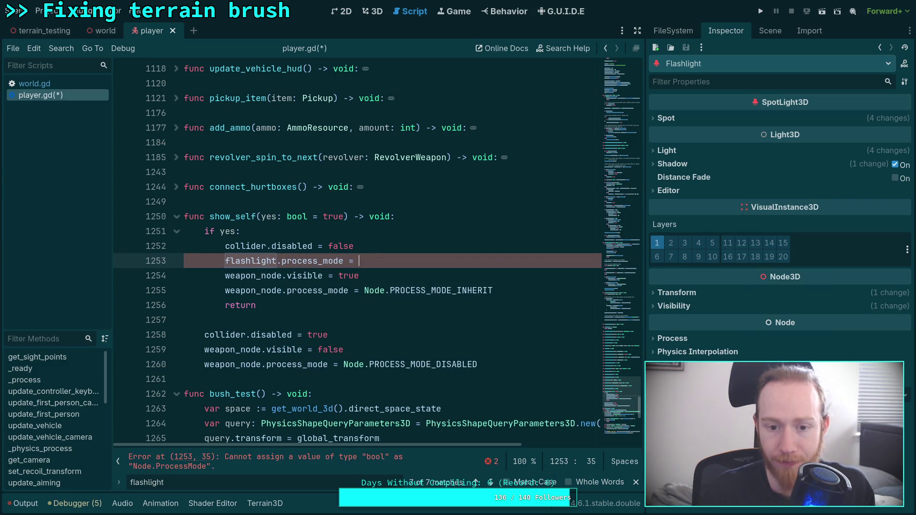
pyautogui.press('BackSpace')
pyautogui.press('BackSpace')
pyautogui.write('=')
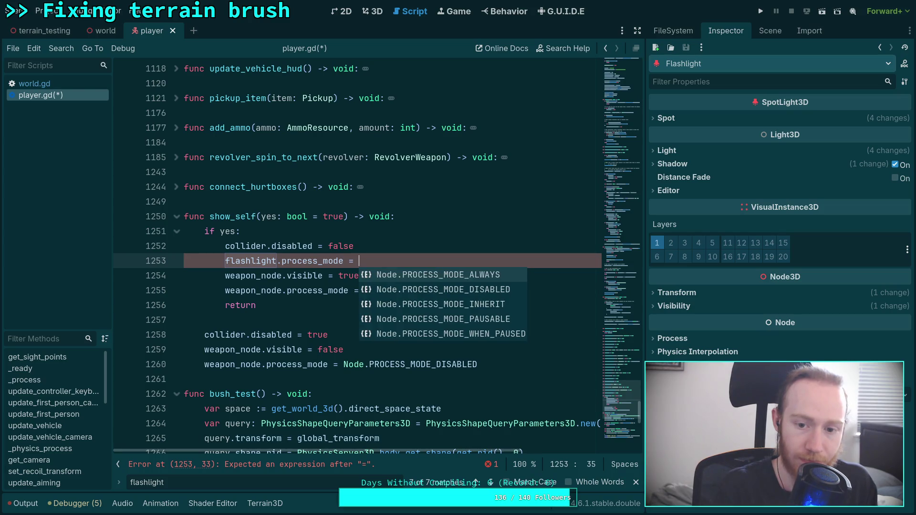
# - Assign Node.PROCESS_MODE_INHERIT to flashlight.process_mode
pyautogui.press('Down')
pyautogui.press('Return')
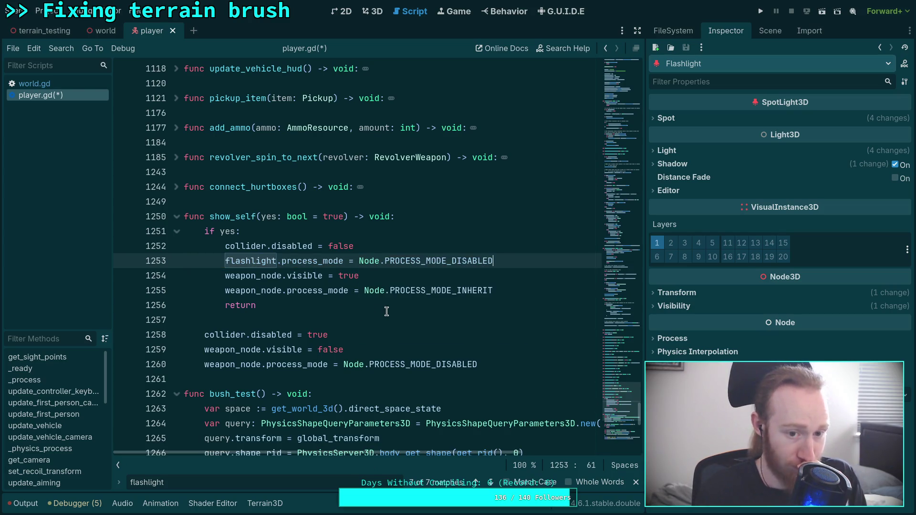
pyautogui.press('BackSpace')
pyautogui.press('BackSpace')
pyautogui.press('BackSpace')
pyautogui.write('INH')
pyautogui.press('Return')
pyautogui.press('Down')
pyautogui.press('Down')
pyautogui.press('Down')
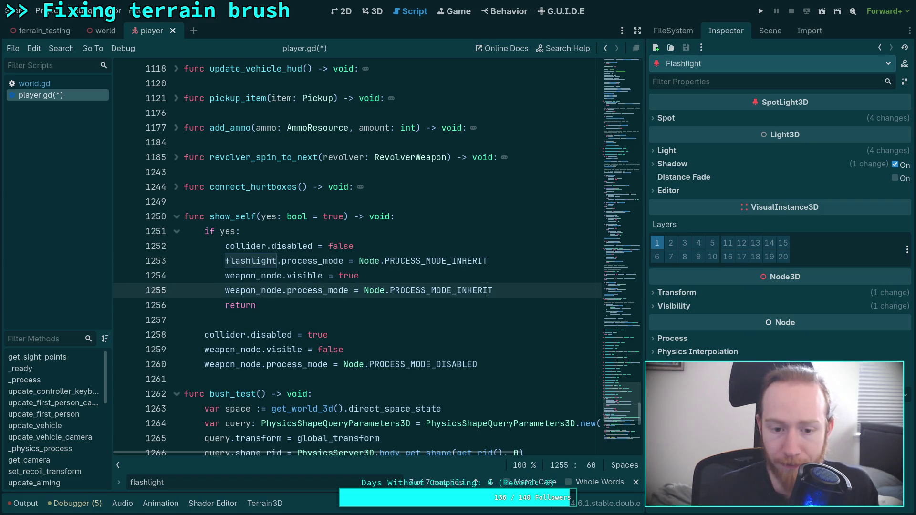
pyautogui.press('Up')
pyautogui.press('Up')
pyautogui.press('Up')
pyautogui.press('Up')
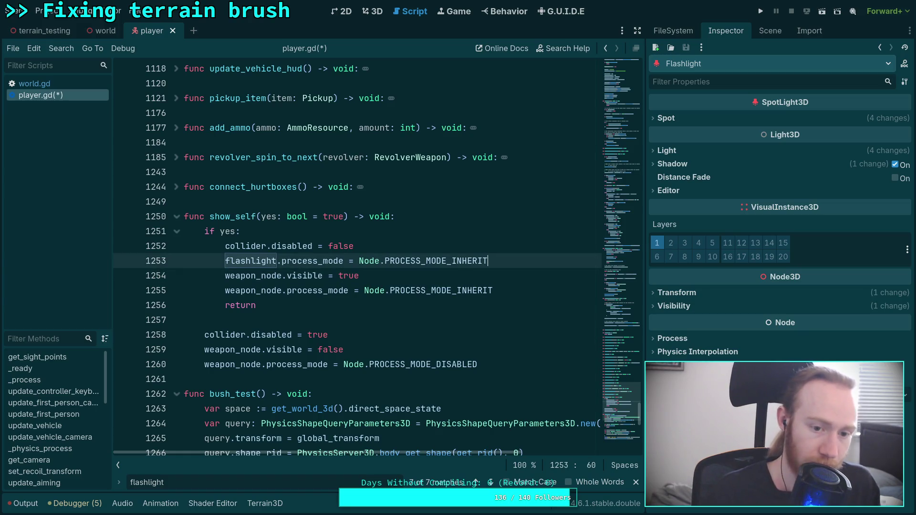
pyautogui.press('Down')
pyautogui.press('Down')
pyautogui.press('Down')
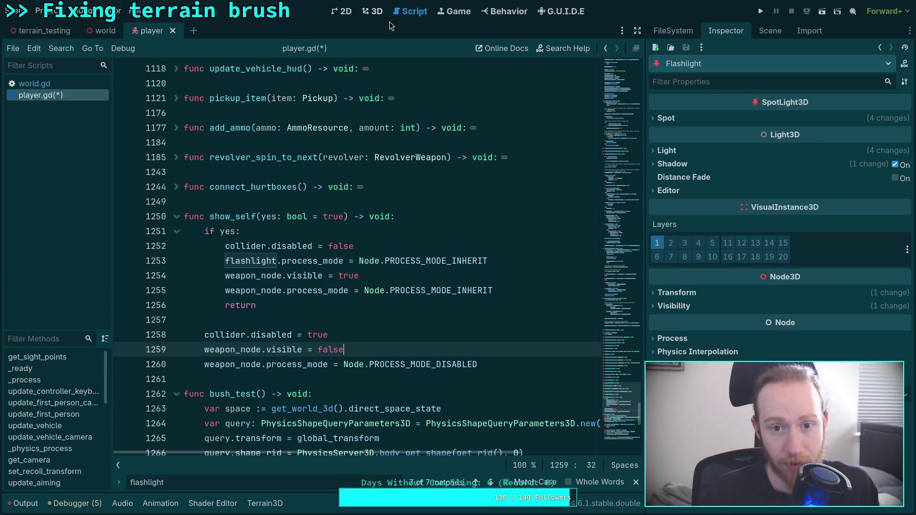
pyautogui.click(373, 12)
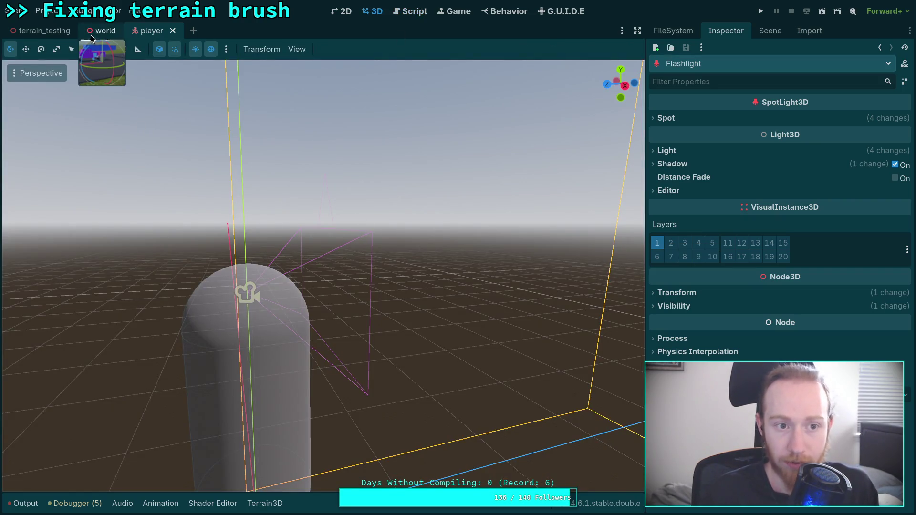
pyautogui.hotkey('ctrl', 'shift', 'Tab')
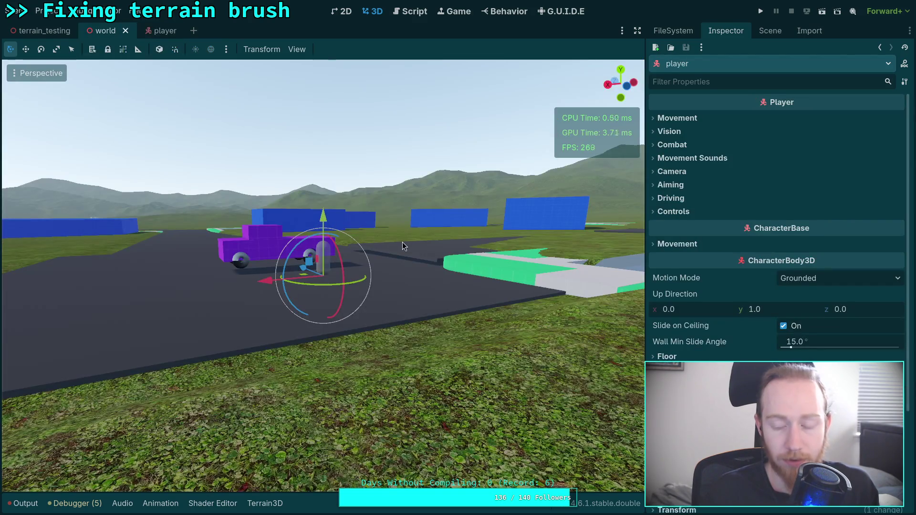
pyautogui.click(448, 12)
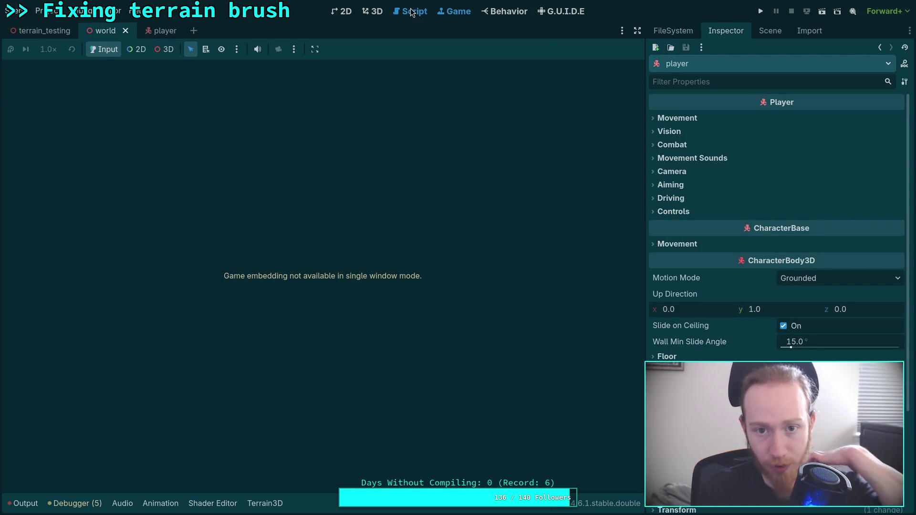
pyautogui.click(412, 11)
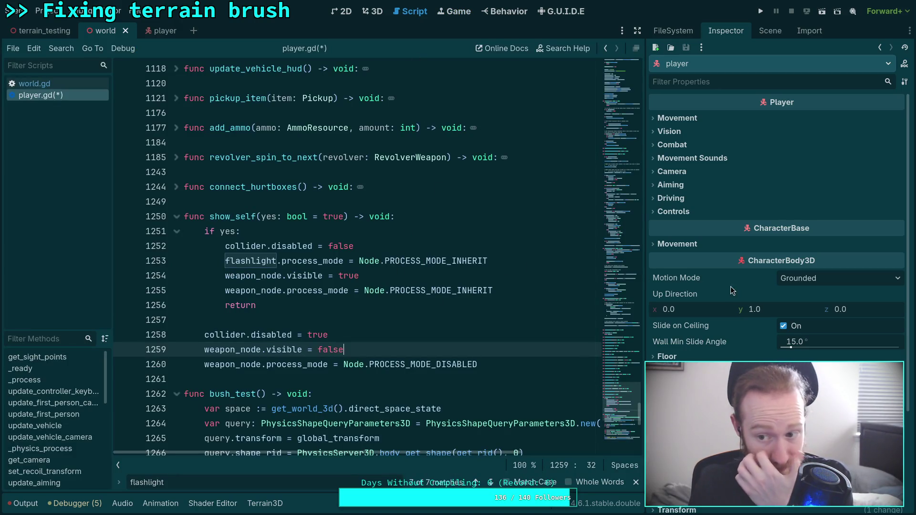
pyautogui.scroll(-3, 735, 284)
pyautogui.scroll(3, 735, 285)
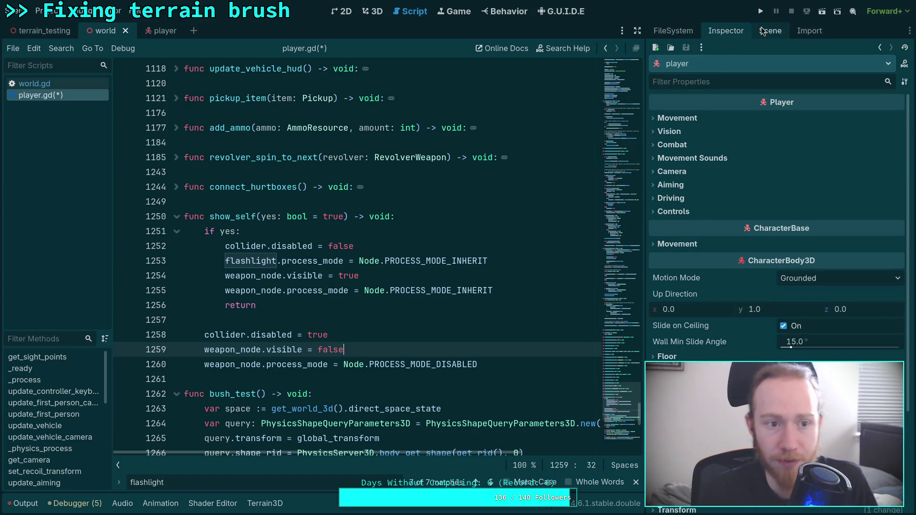
pyautogui.click(154, 31)
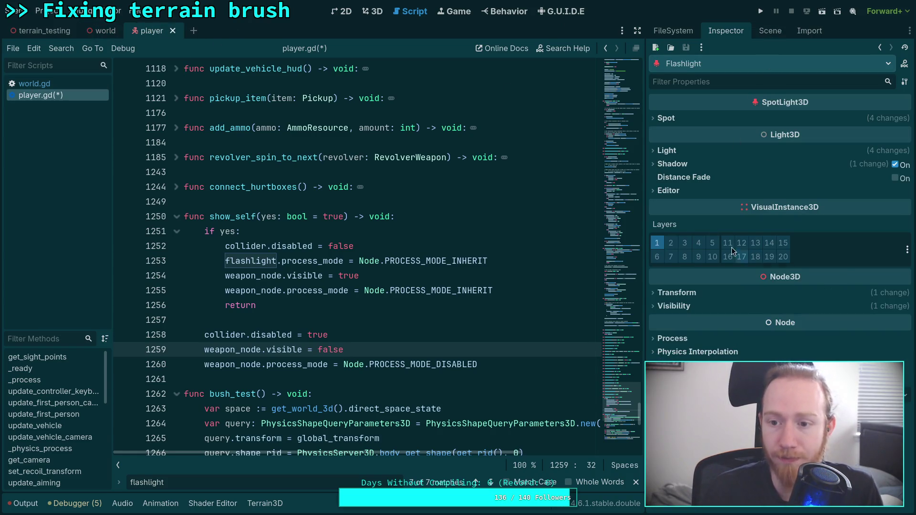
# - Expand the Flashlight's Light properties, then delete the flashlight.process_mode line from show_self
pyautogui.click(695, 151)
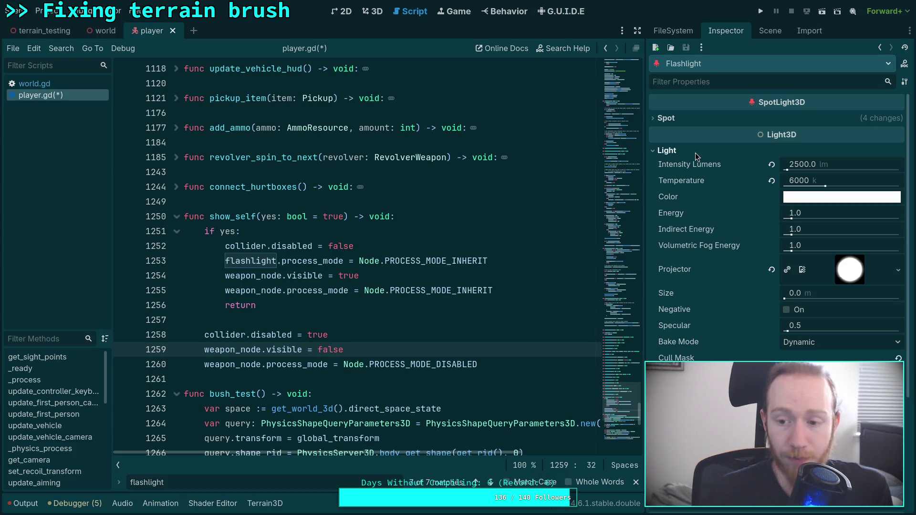
pyautogui.moveTo(503, 261); pyautogui.dragTo(282, 261)
pyautogui.write('ene')
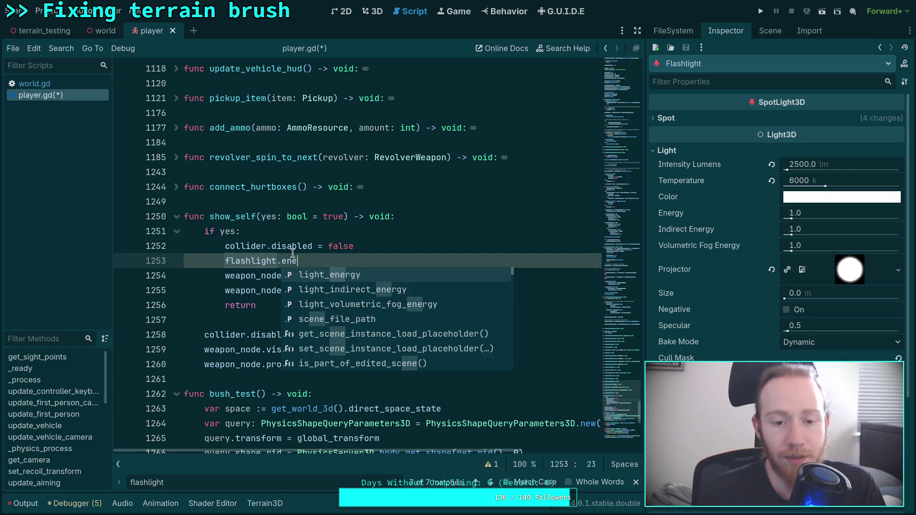
pyautogui.press('Escape')
pyautogui.moveTo(394, 258); pyautogui.dragTo(403, 246)
pyautogui.press('BackSpace')
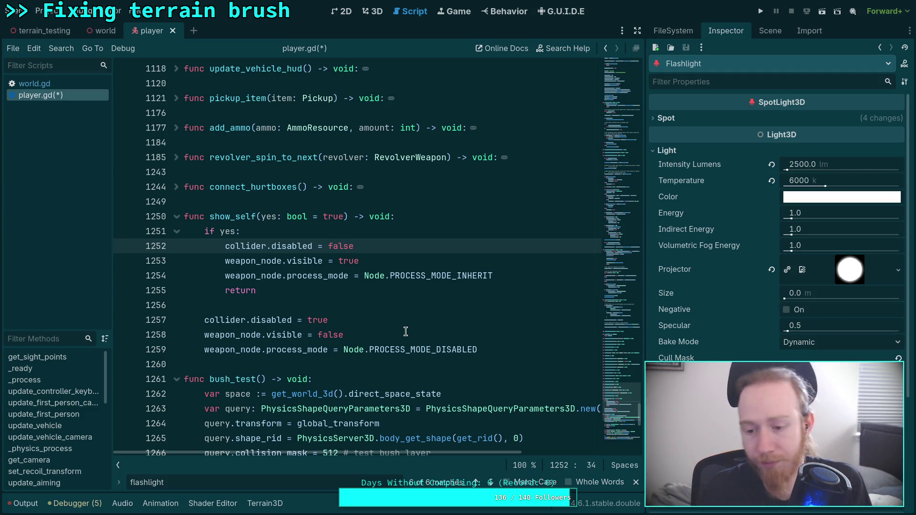
pyautogui.click(772, 31)
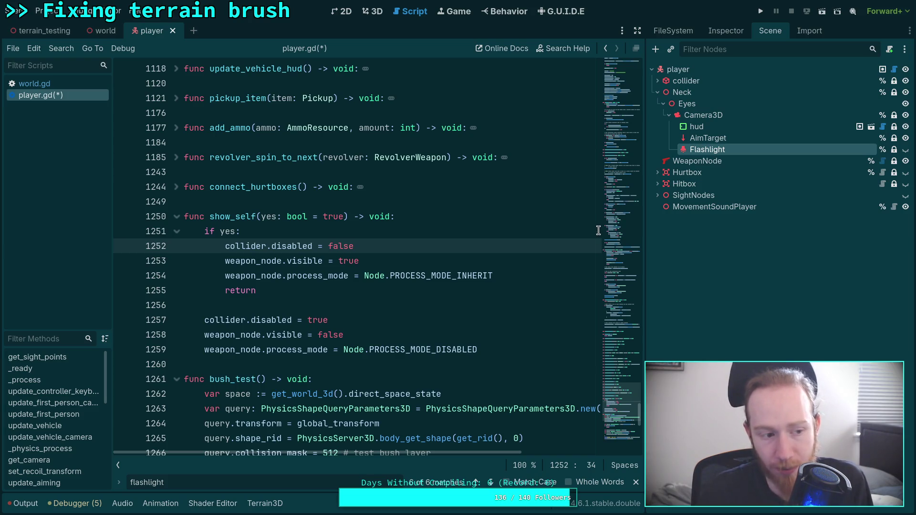
# - Save player.gd and launch the game with F5
pyautogui.click(474, 267)
pyautogui.hotkey('ctrl', 's')
pyautogui.press('F5')
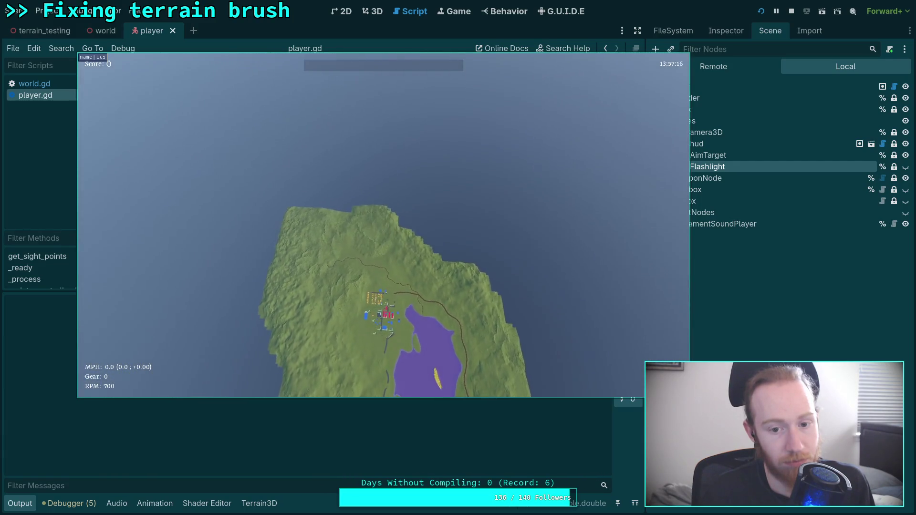
# - Quit the game through the pause menu's Exit To Desktop and hide the Output log
pyautogui.press('Escape')
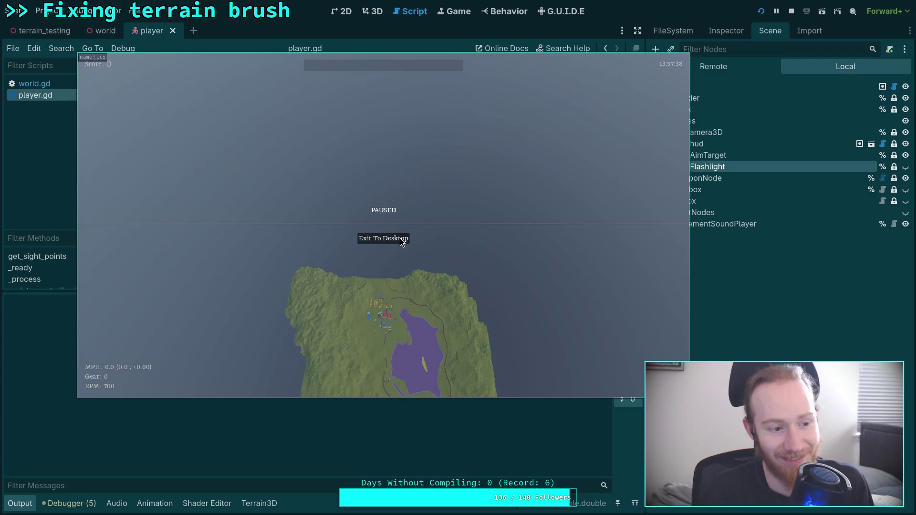
pyautogui.click(400, 238)
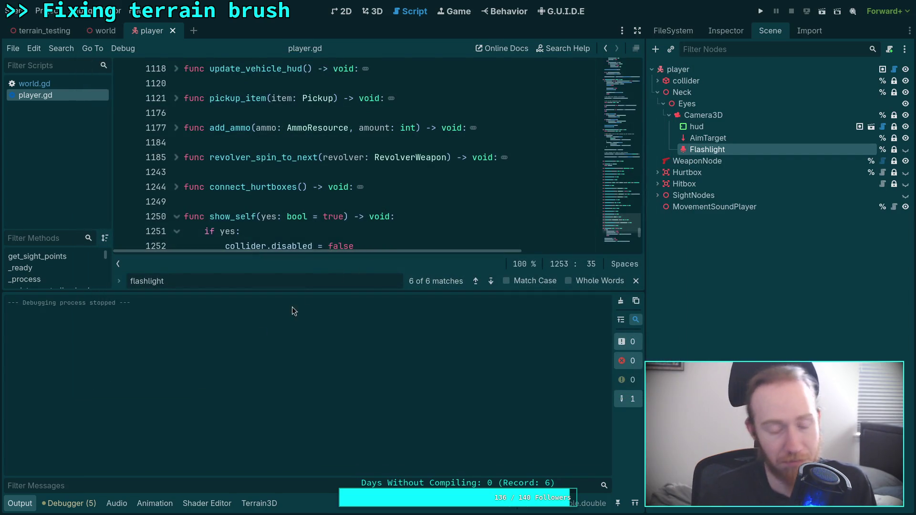
pyautogui.click(20, 504)
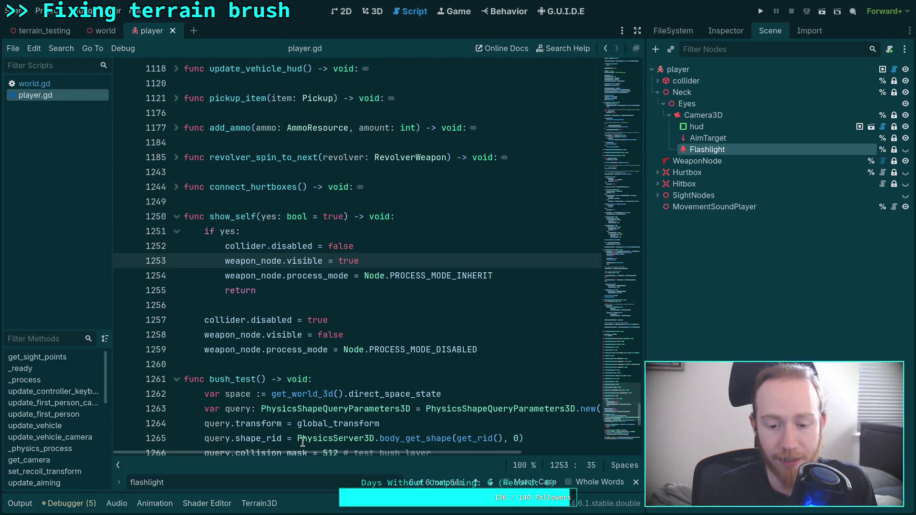
# - Search player.gd for camera_3d
pyautogui.moveTo(257, 435)
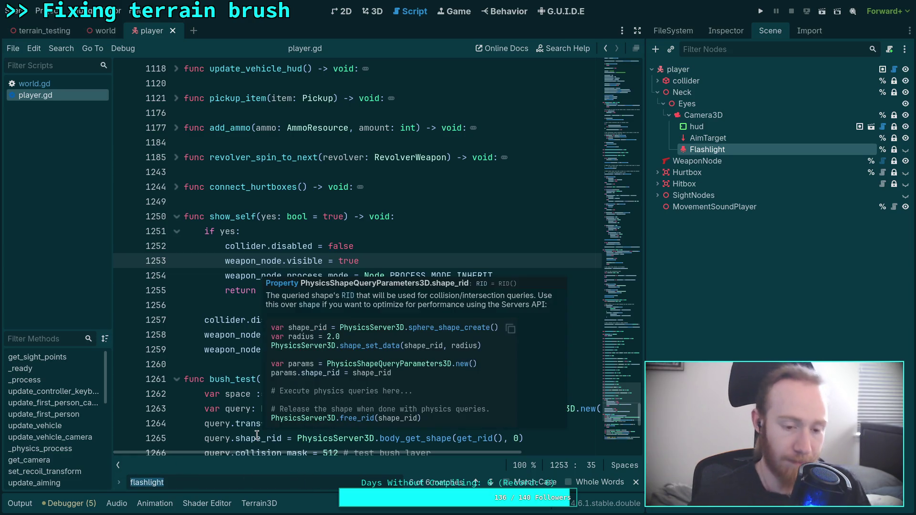
pyautogui.write('camera_3d')
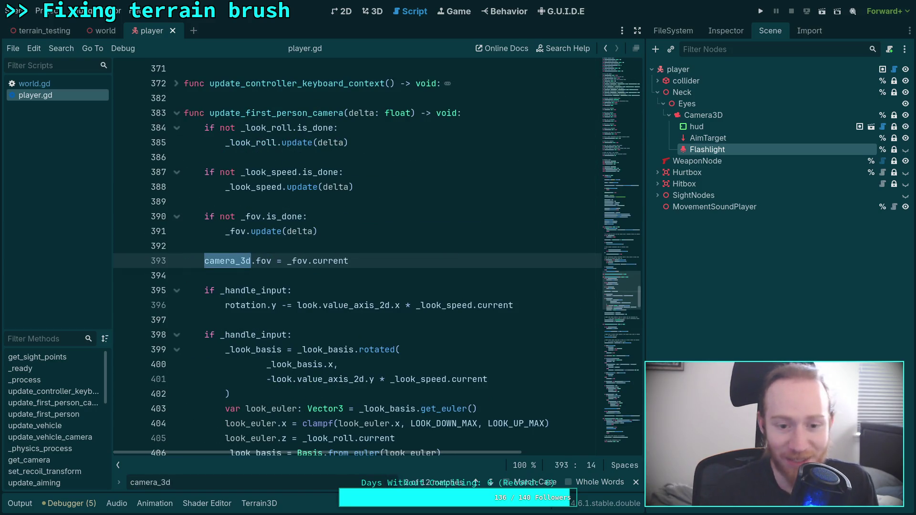
pyautogui.scroll(-1, 306, 361)
pyautogui.scroll(1, 287, 334)
pyautogui.scroll(-2, 239, 262)
pyautogui.scroll(3, 190, 191)
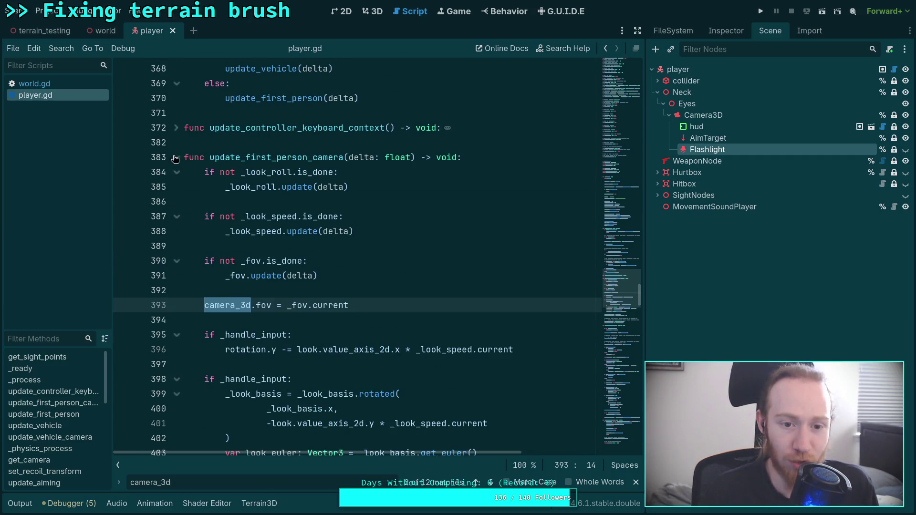
# - Fold update_first_person_camera, update_first_person and update_vehicle, then widen the code area
pyautogui.click(175, 158)
pyautogui.click(177, 172)
pyautogui.scroll(-5, 234, 271)
pyautogui.scroll(2, 239, 267)
pyautogui.scroll(-4, 241, 264)
pyautogui.scroll(6, 243, 215)
pyautogui.click(176, 127)
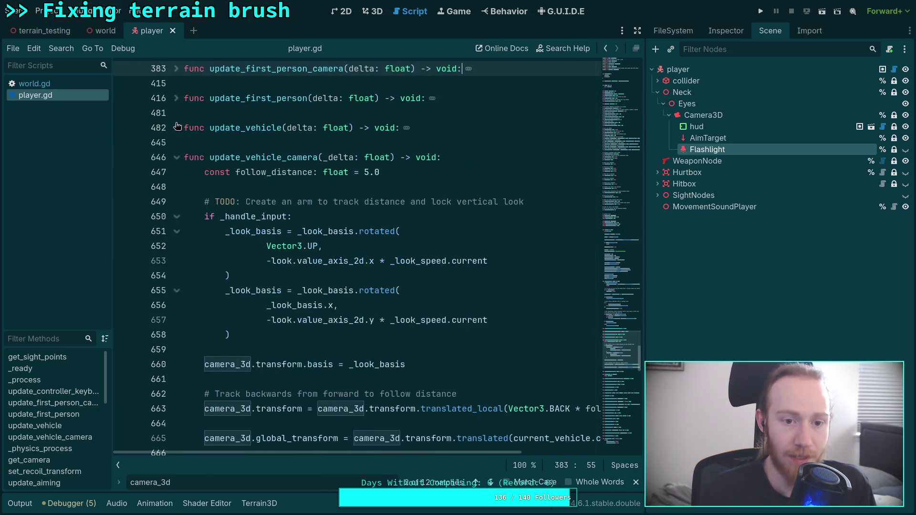
pyautogui.scroll(-2, 272, 258)
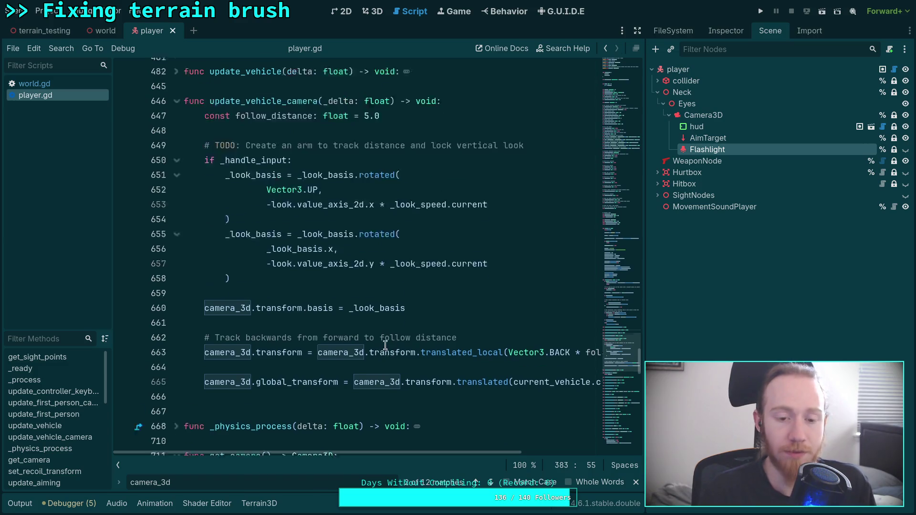
pyautogui.scroll(1, 377, 345)
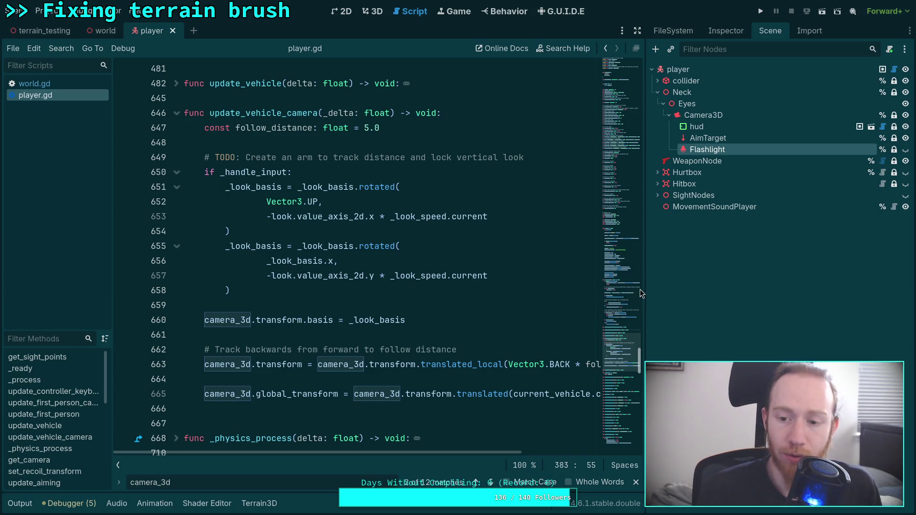
pyautogui.moveTo(645, 286); pyautogui.dragTo(815, 265)
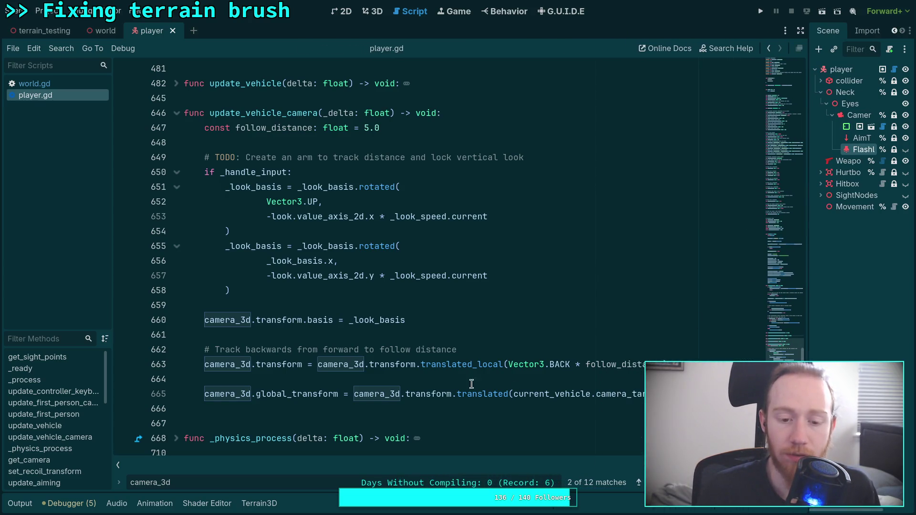
# - Move the global_transform line above the follow-distance comment and strip its translate call
pyautogui.click(363, 394)
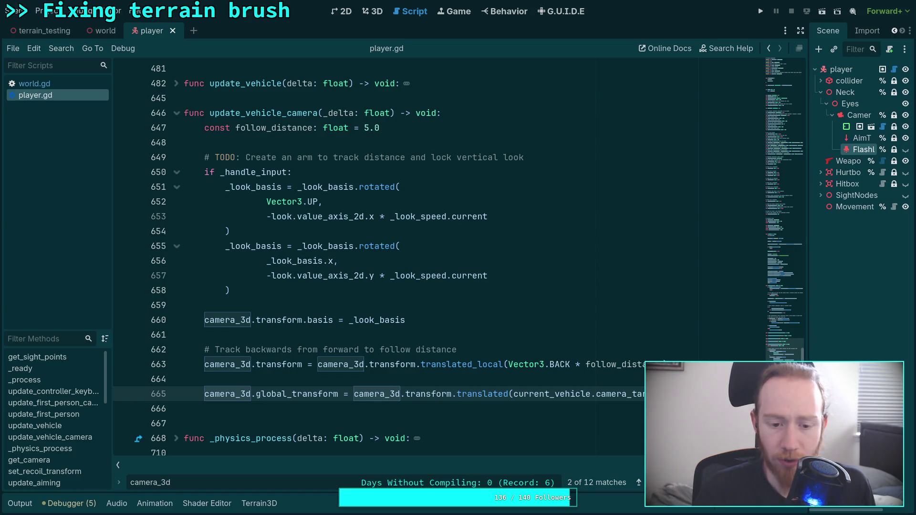
pyautogui.hotkey('alt', 'Up')
pyautogui.hotkey('alt', 'Up')
pyautogui.hotkey('alt', 'Up')
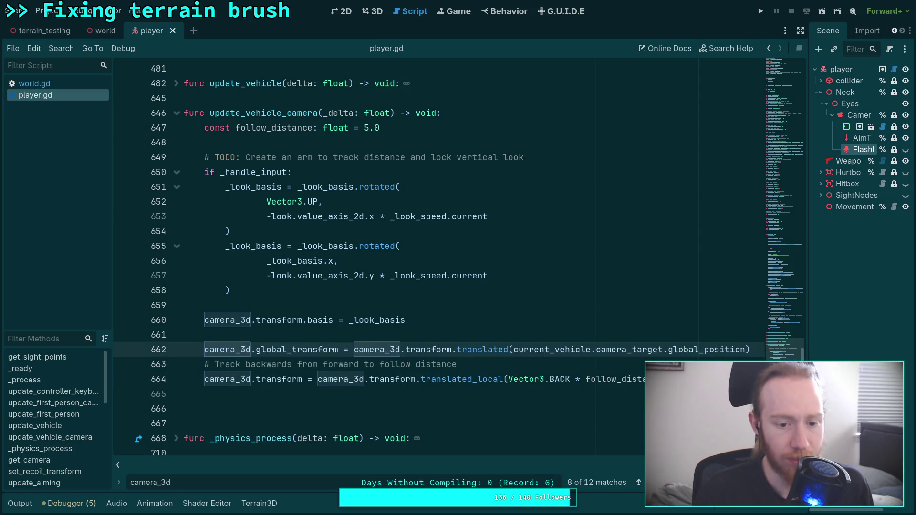
pyautogui.press('Down')
pyautogui.press('Return')
pyautogui.press('Up')
pyautogui.press('Up')
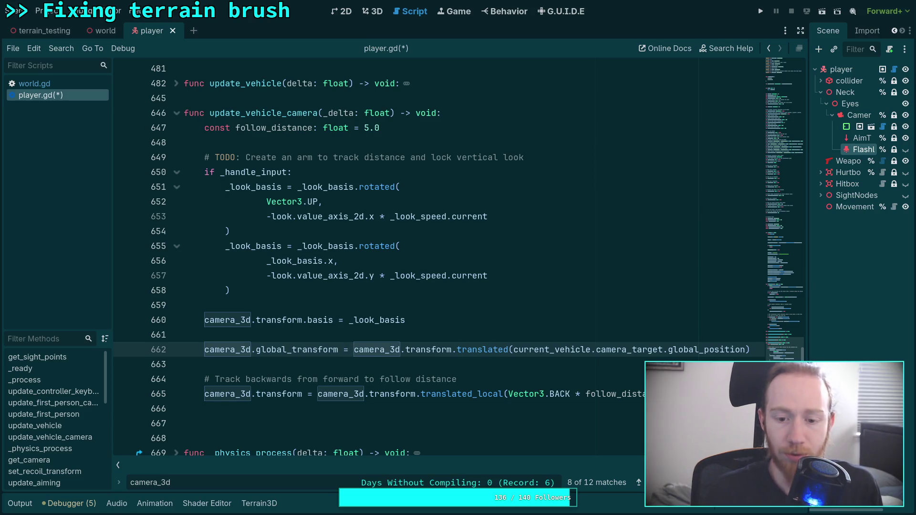
pyautogui.press('Delete')
pyautogui.press('Delete')
pyautogui.press('Delete')
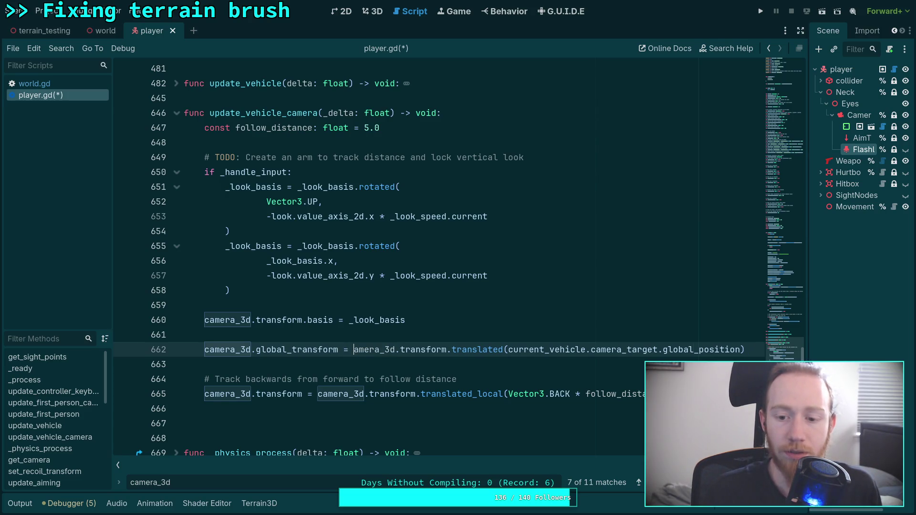
pyautogui.press('Delete')
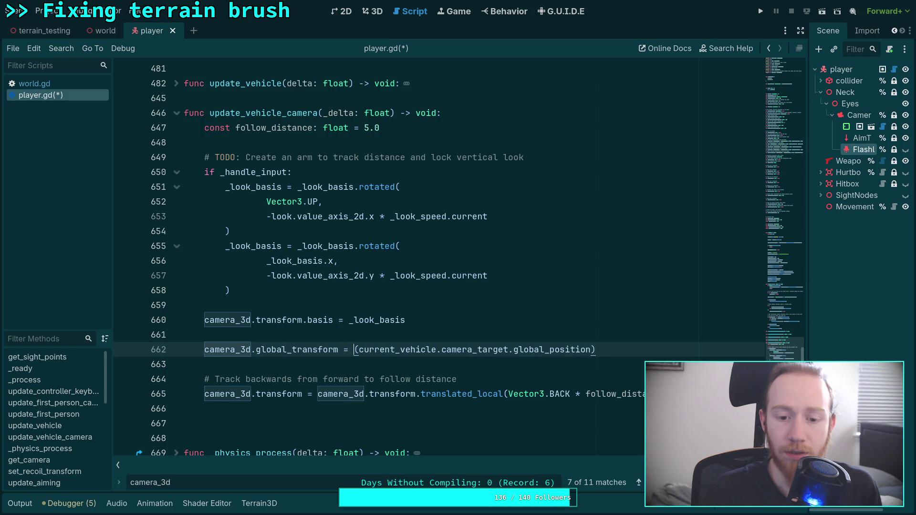
pyautogui.press('Delete')
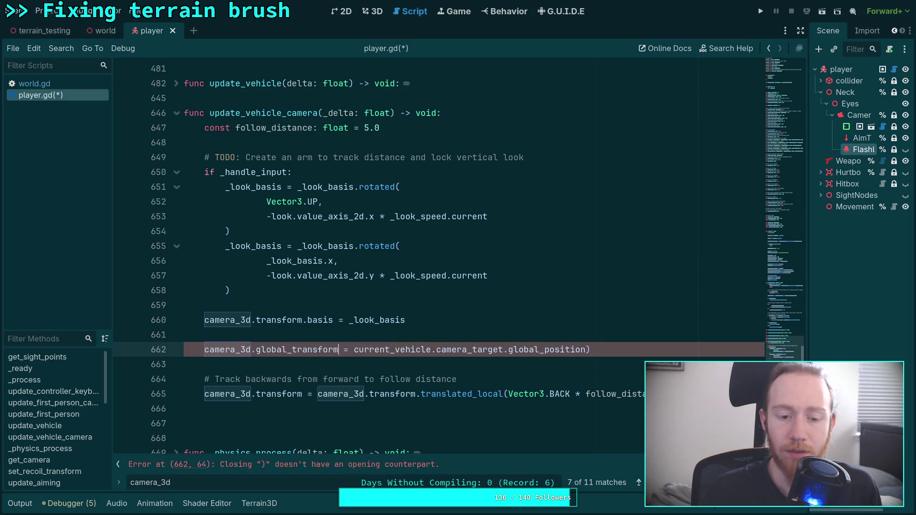
pyautogui.click(386, 349)
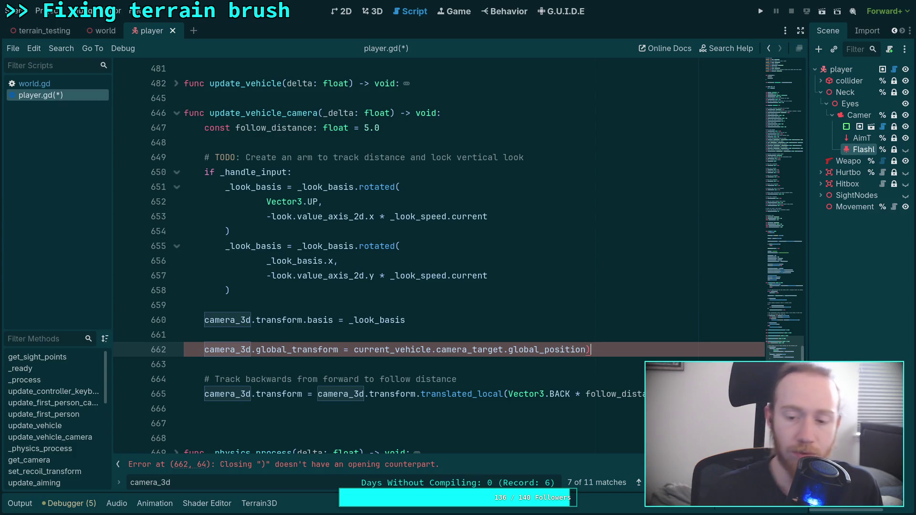
pyautogui.press('Delete')
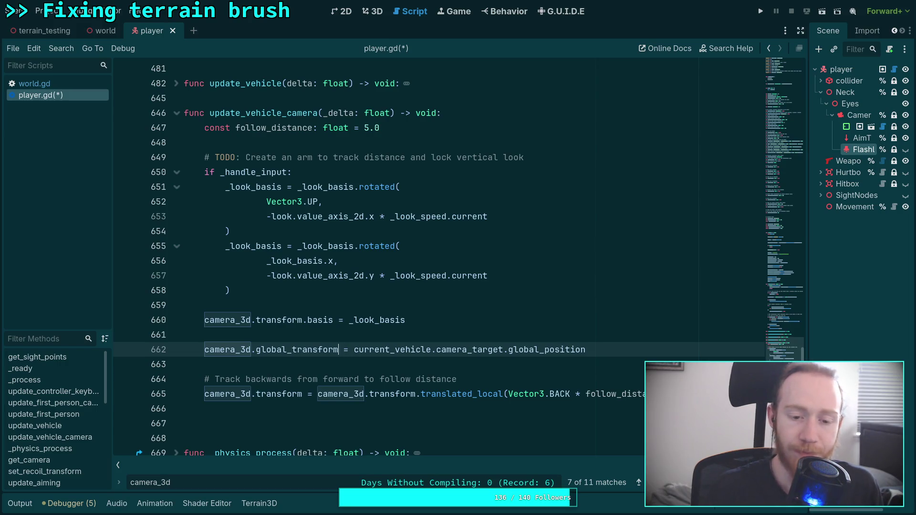
# - Make the line assign global_position, drop the extra blank line, save, and run the game
pyautogui.press('BackSpace')
pyautogui.press('BackSpace')
pyautogui.press('BackSpace')
pyautogui.write('posi')
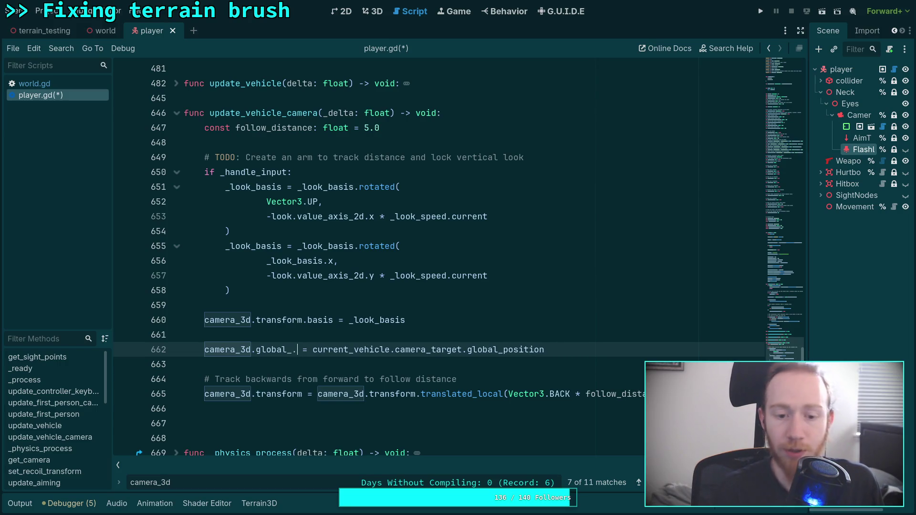
pyautogui.write('tion')
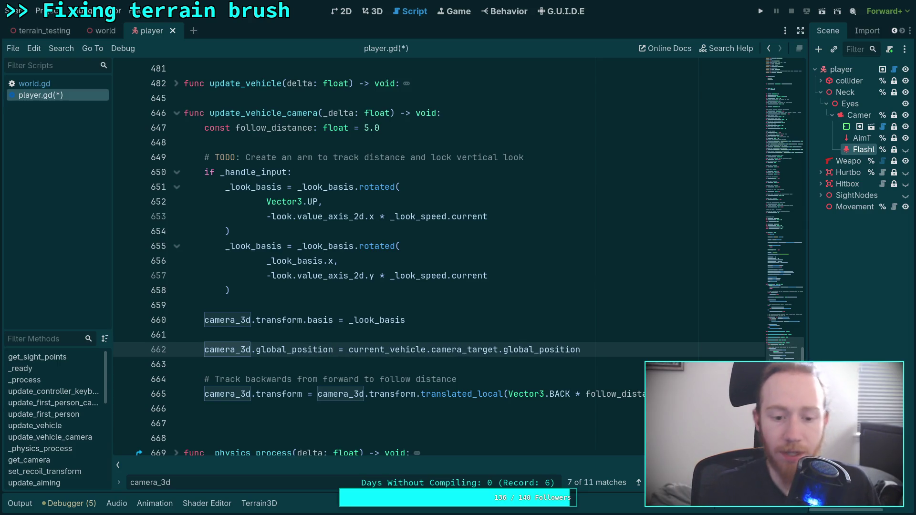
pyautogui.press('Down')
pyautogui.press('Down')
pyautogui.press('Down')
pyautogui.press('Down')
pyautogui.press('BackSpace')
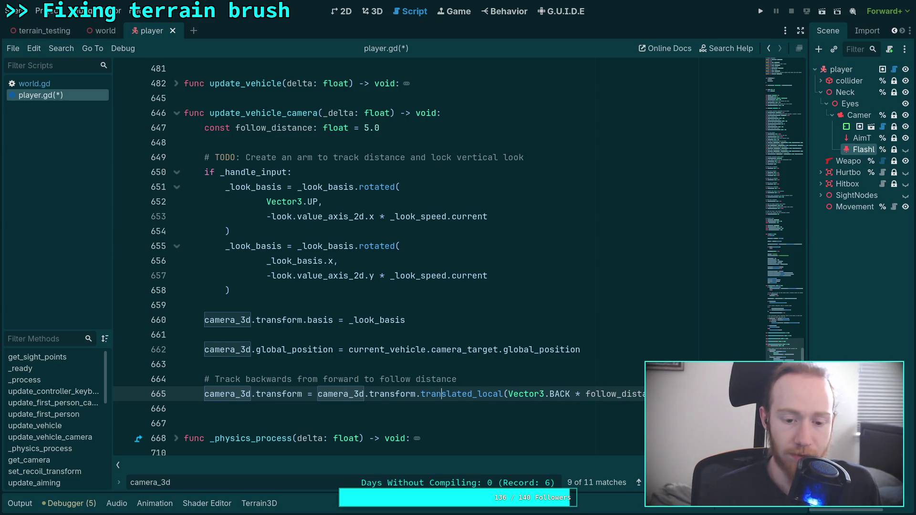
pyautogui.hotkey('ctrl', 's')
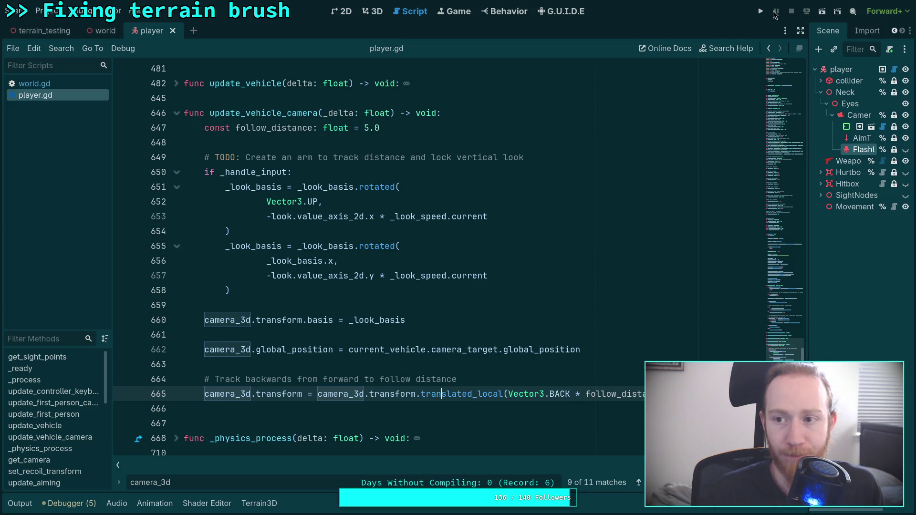
pyautogui.click(760, 11)
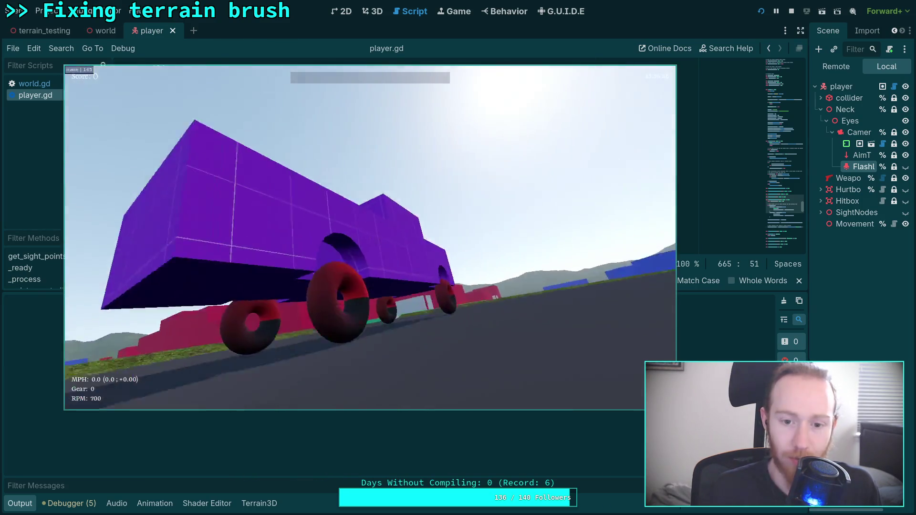
# - Drive the car with W to check the camera, quit with F8, and hide the Output log
pyautogui.press('w')
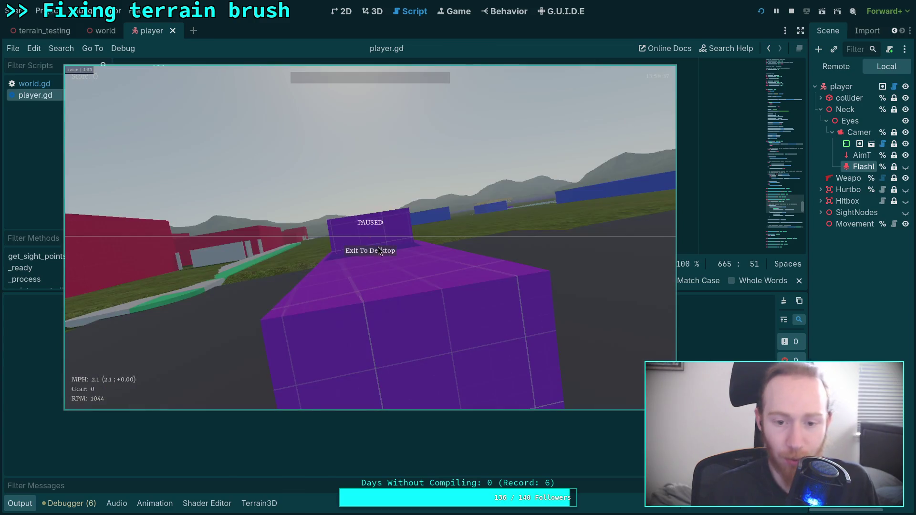
pyautogui.press('F8')
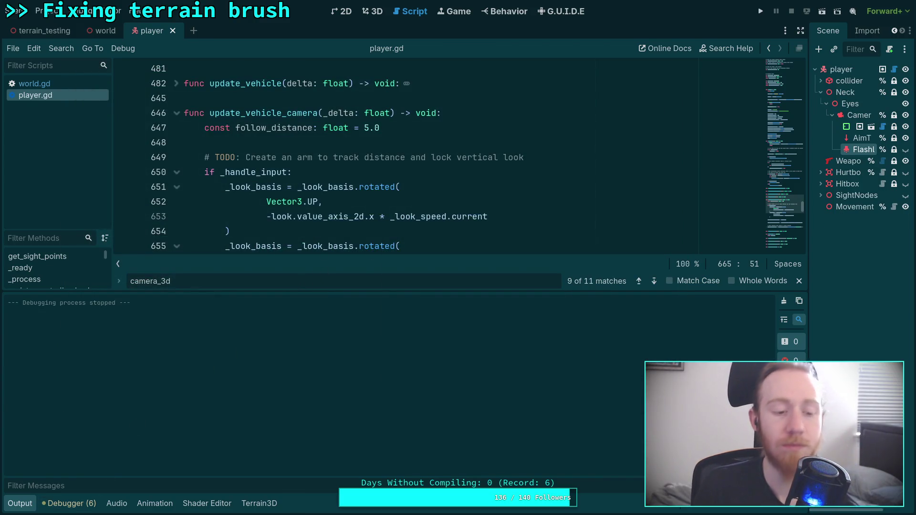
pyautogui.click(20, 504)
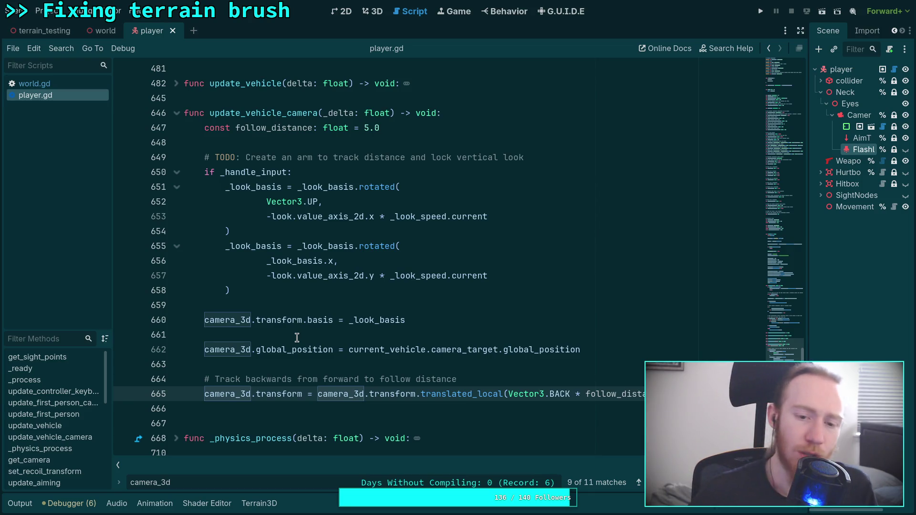
# - Search for _look_basis to reach its first-person use and select rotation on line 396
pyautogui.doubleClick(267, 248)
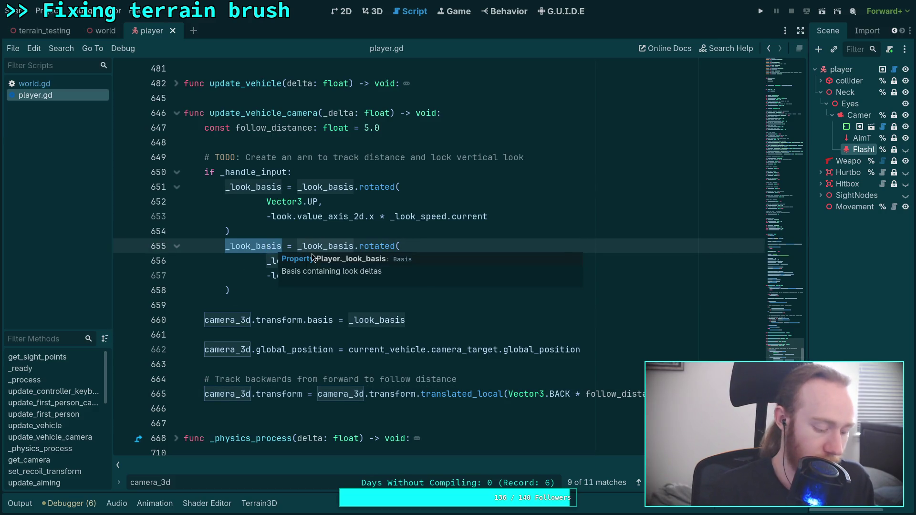
pyautogui.hotkey('ctrl', 'f')
pyautogui.press('Return')
pyautogui.press('Return')
pyautogui.press('Return')
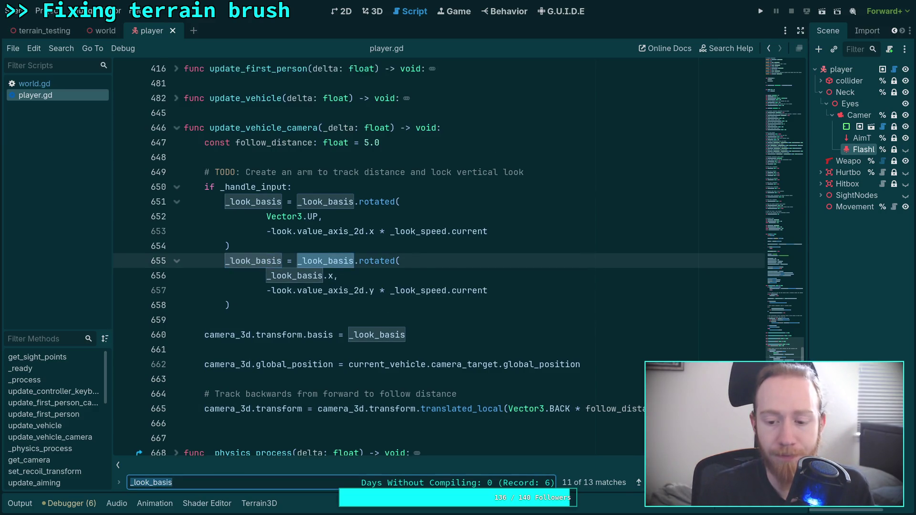
pyautogui.press('Return')
pyautogui.press('Return')
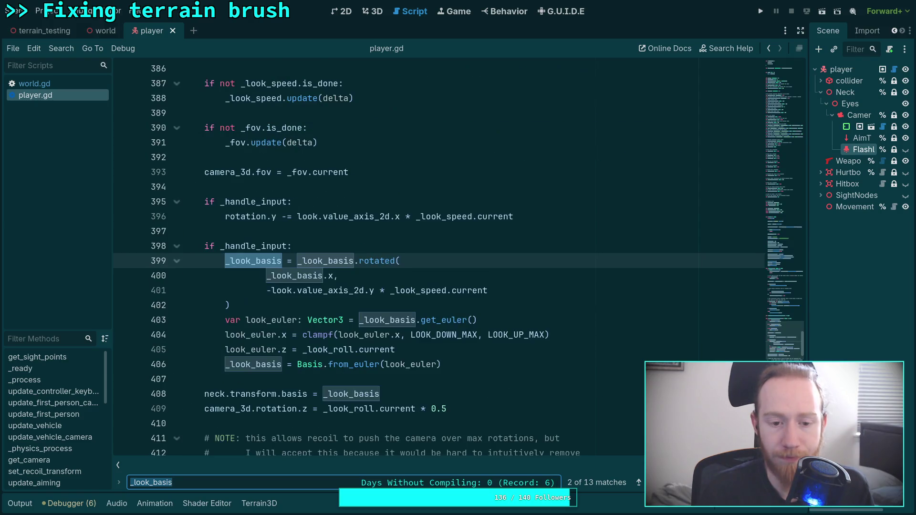
pyautogui.scroll(-1, 573, 430)
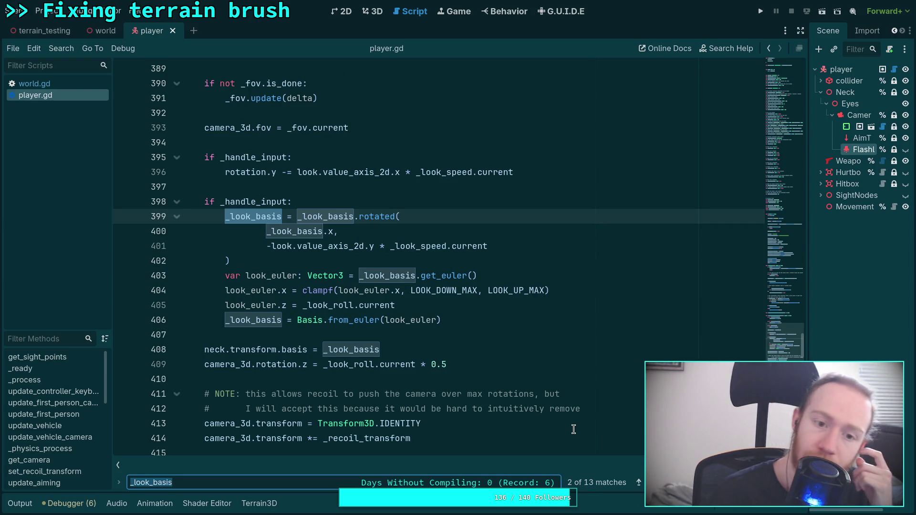
pyautogui.scroll(3, 574, 430)
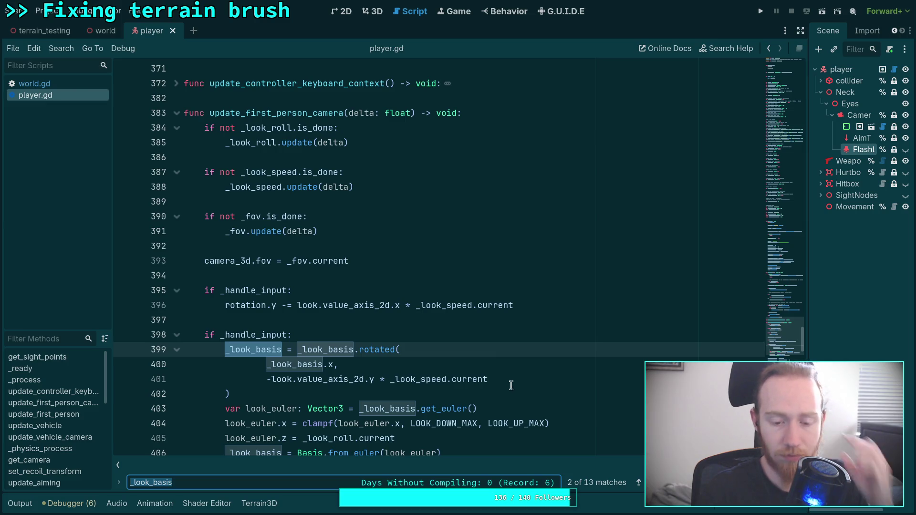
pyautogui.scroll(-3, 499, 372)
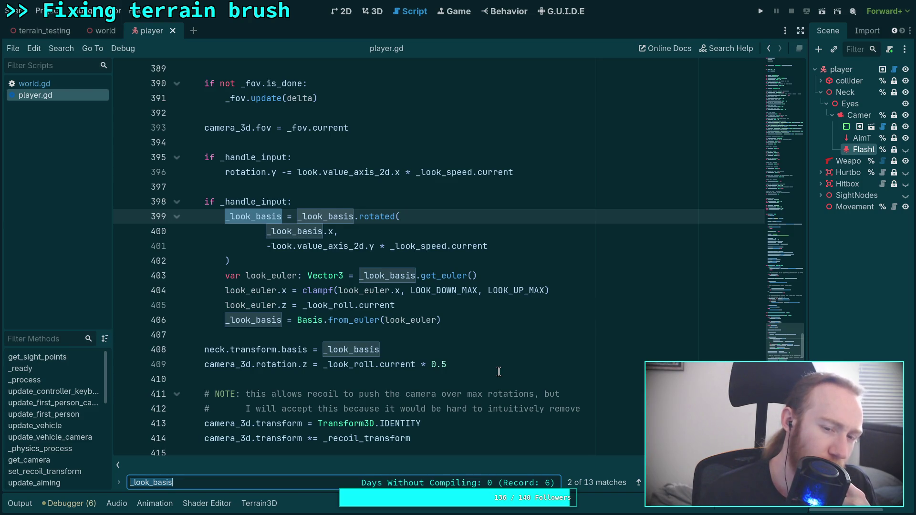
pyautogui.doubleClick(245, 172)
pyautogui.moveTo(248, 173)
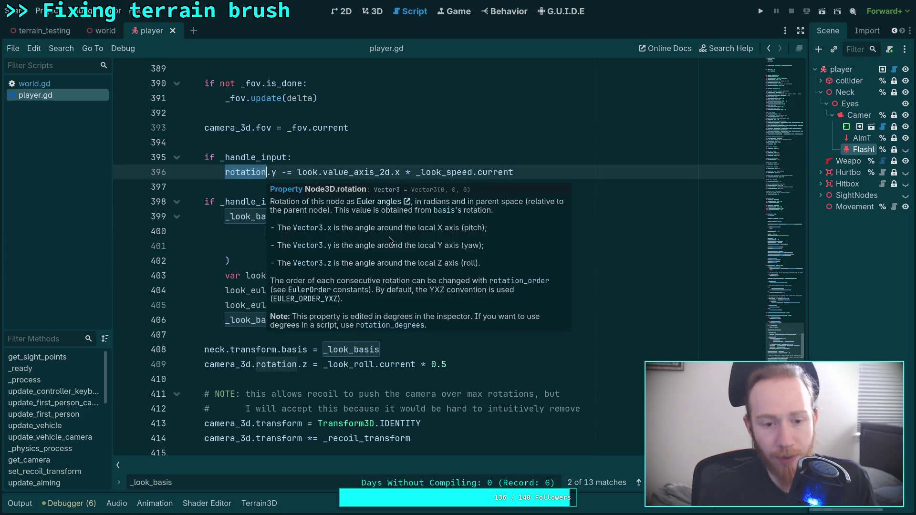
pyautogui.scroll(2, 396, 277)
pyautogui.scroll(-1, 403, 304)
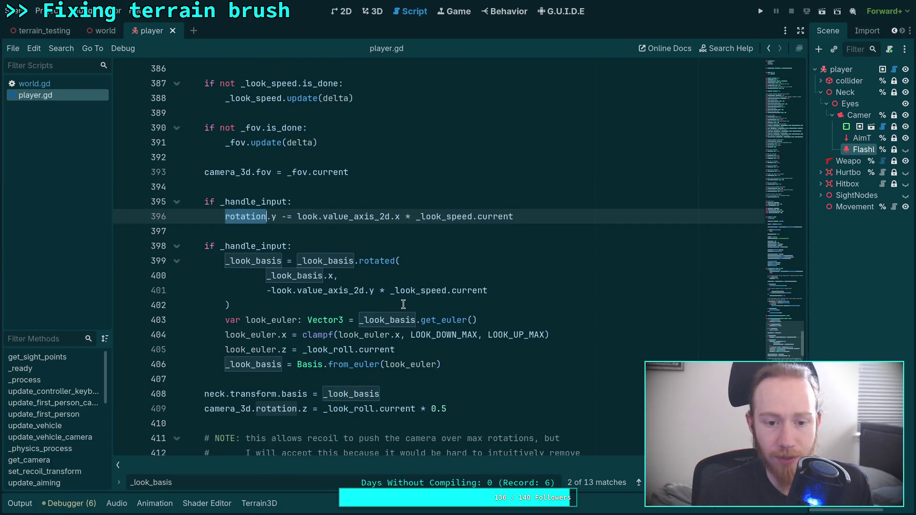
# - Move the rotation.y line into the lower input block and delete the empty duplicate if
pyautogui.hotkey('alt', 'Down')
pyautogui.hotkey('alt', 'Down')
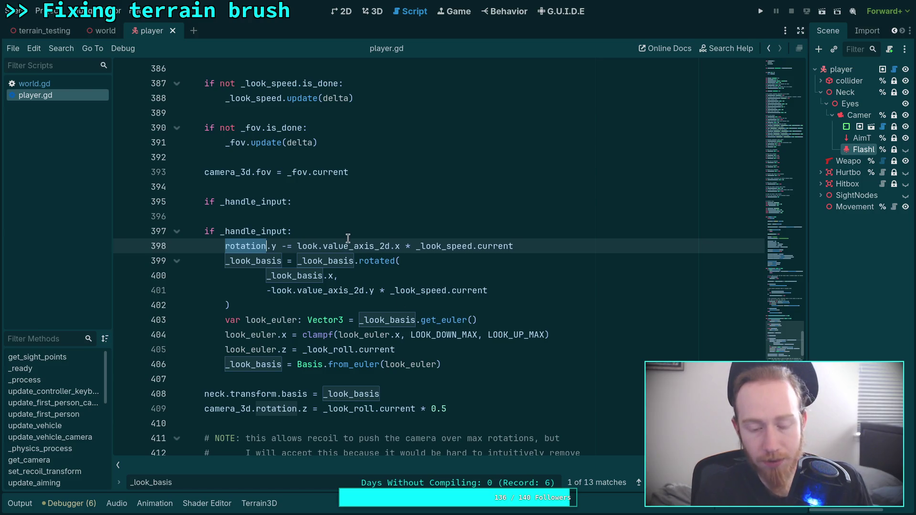
pyautogui.click(540, 244)
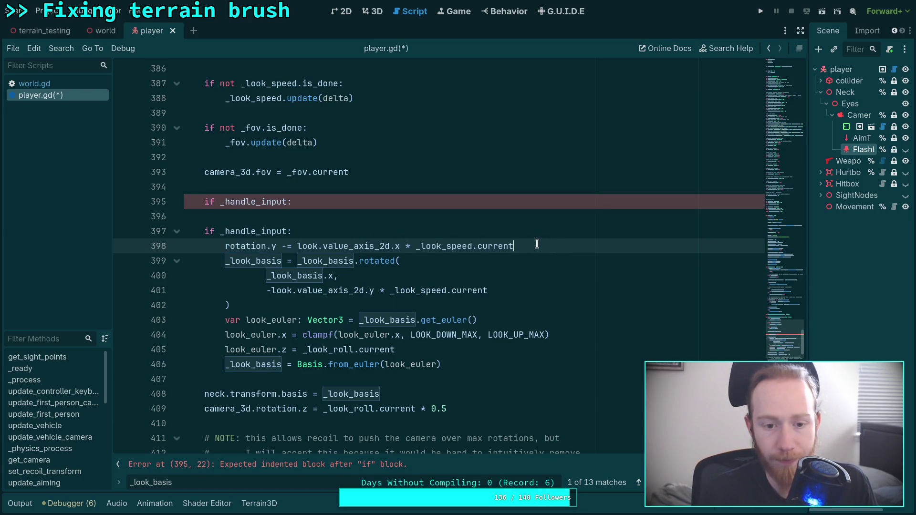
pyautogui.press('Return')
pyautogui.click(337, 201)
pyautogui.press('BackSpace')
pyautogui.press('BackSpace')
pyautogui.press('BackSpace')
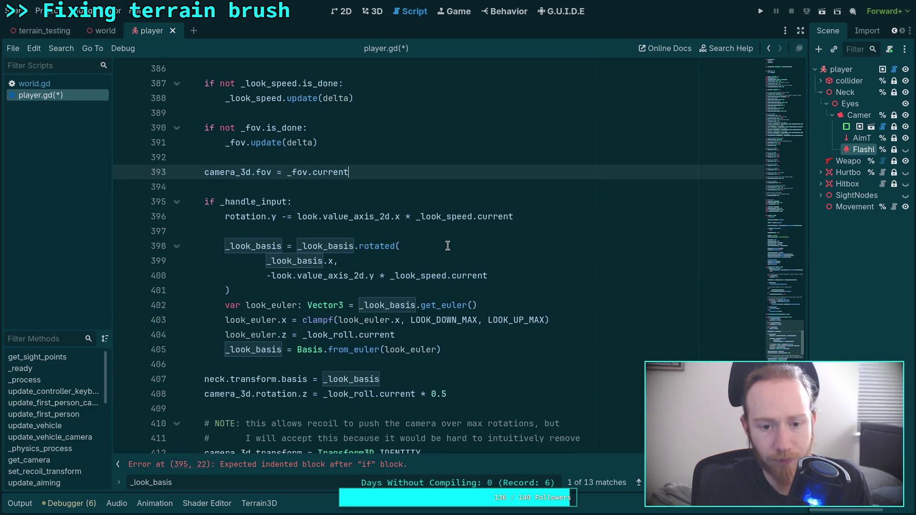
# - Copy the merged first-person input block and paste it over update_vehicle_camera's old input block
pyautogui.moveTo(205, 202); pyautogui.dragTo(515, 351)
pyautogui.rightClick(299, 296)
pyautogui.click(342, 352)
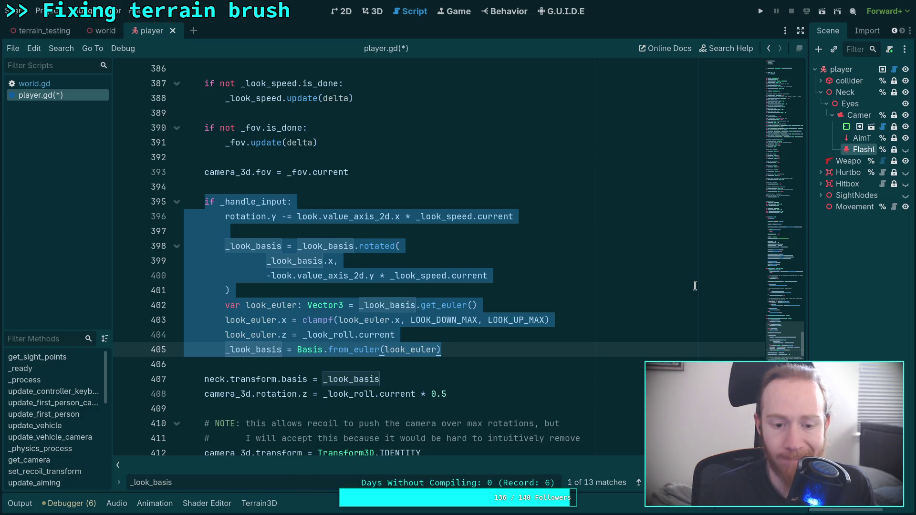
pyautogui.moveTo(784, 337); pyautogui.dragTo(777, 362)
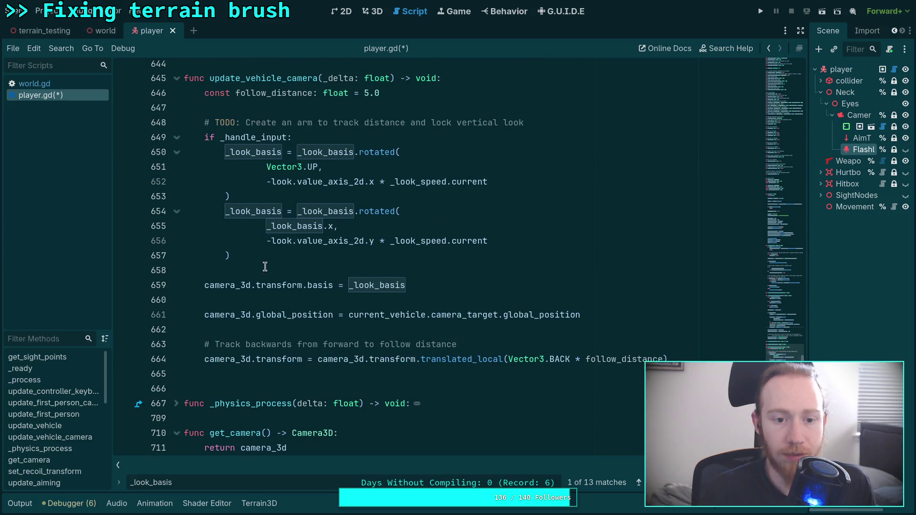
pyautogui.moveTo(245, 259); pyautogui.dragTo(202, 141)
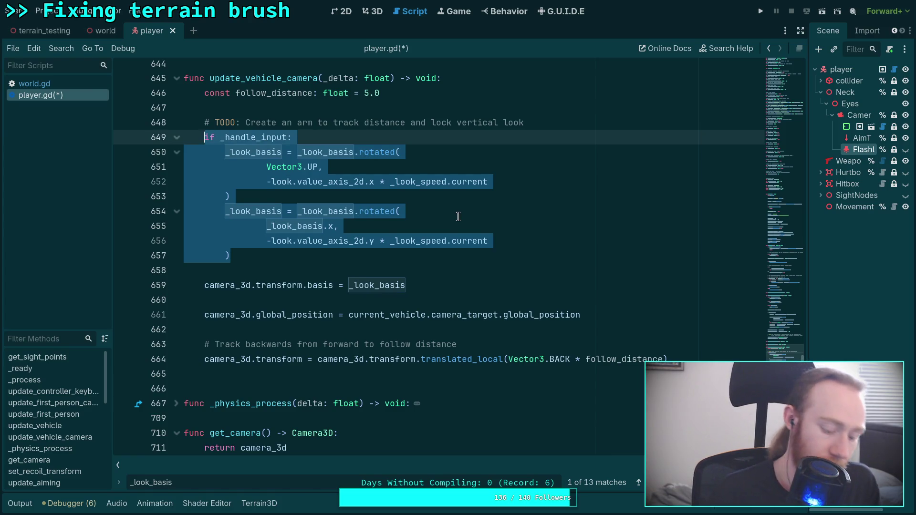
pyautogui.hotkey('ctrl', 'v')
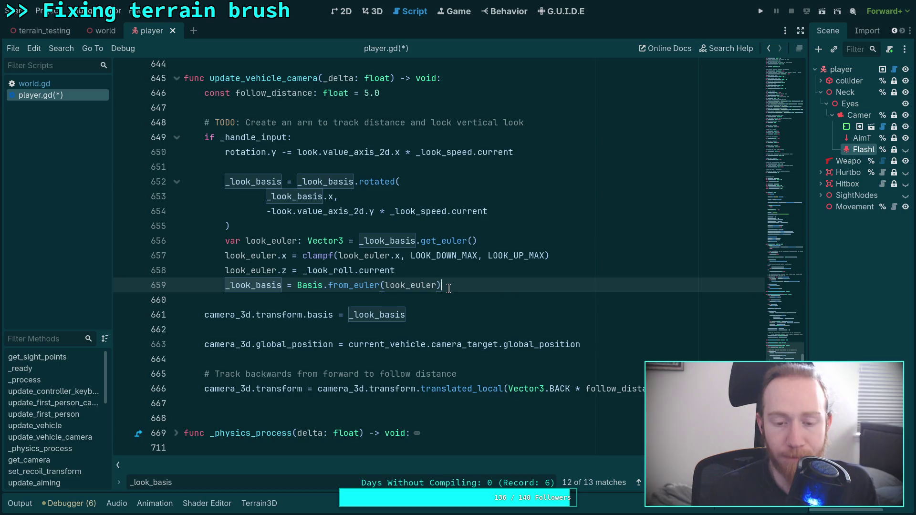
pyautogui.scroll(1, 448, 289)
pyautogui.moveTo(226, 197); pyautogui.dragTo(266, 196)
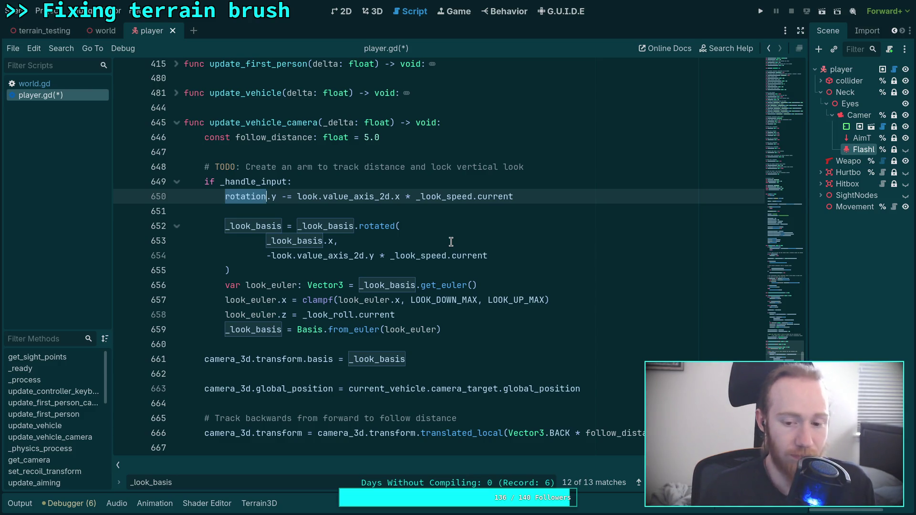
# - Change line 650's rotation to current_vehicle.camera_target.rotation
pyautogui.write('current')
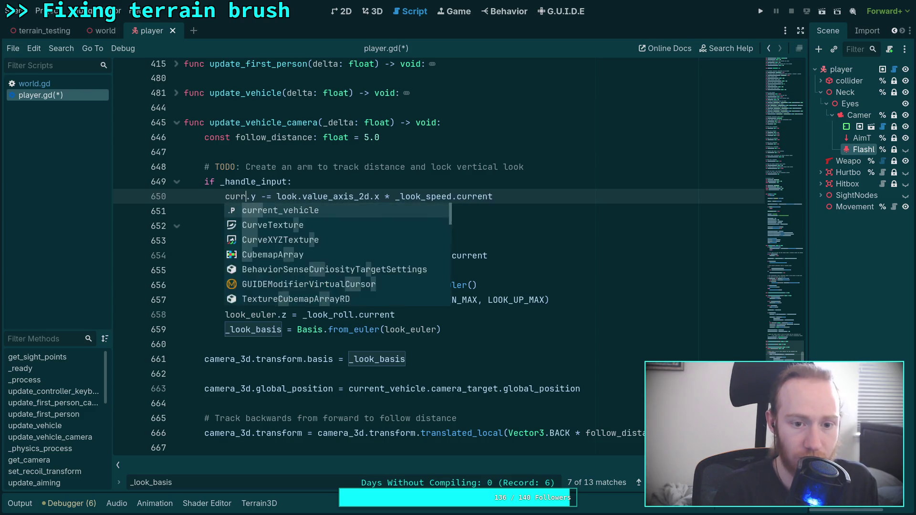
pyautogui.write('_vehi')
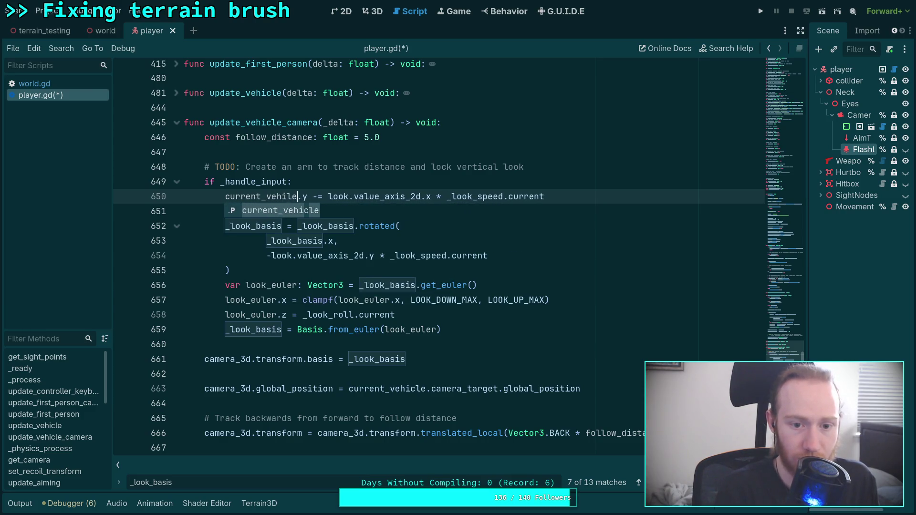
pyautogui.press('Return')
pyautogui.write('.camera_t')
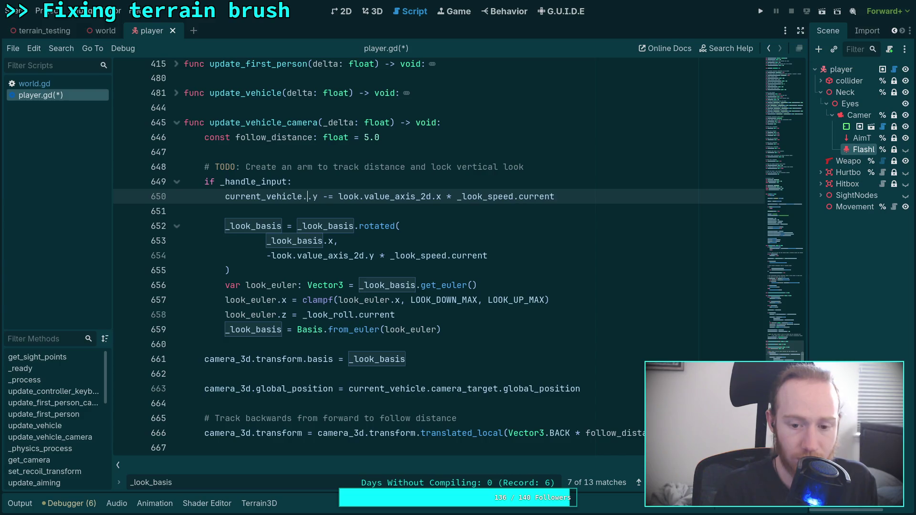
pyautogui.write('arget')
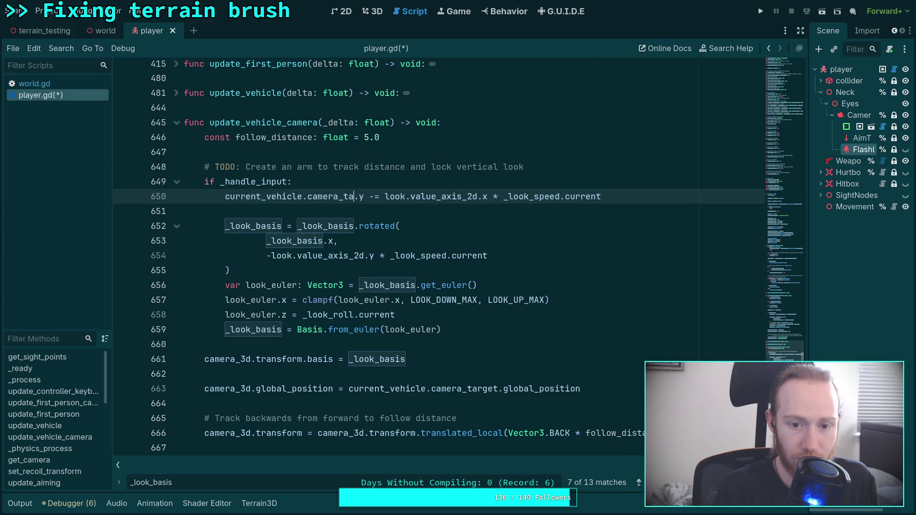
pyautogui.write('.rotat')
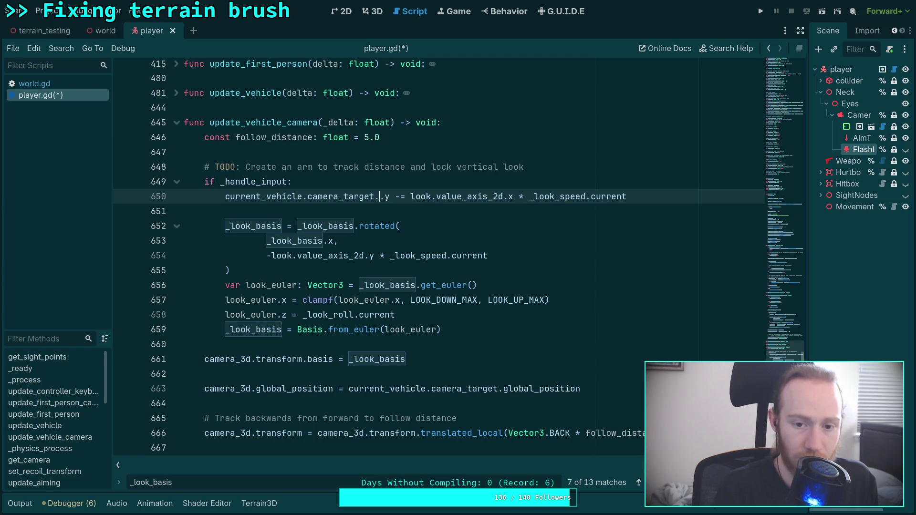
pyautogui.write('ion')
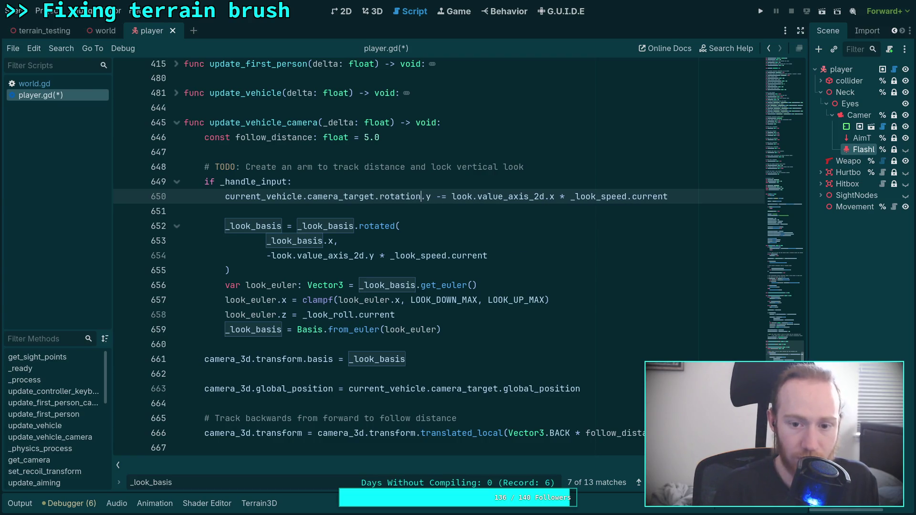
pyautogui.click(403, 209)
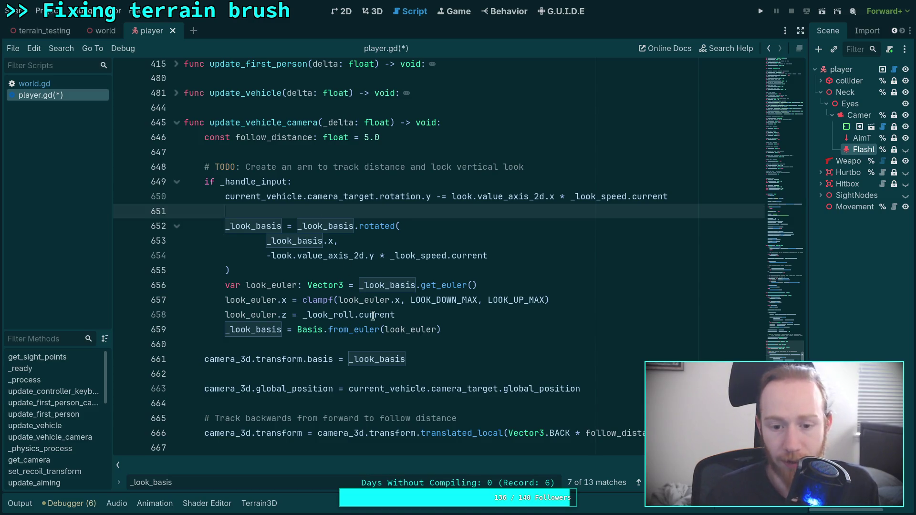
# - Delete the look_euler.z = _look_roll.current roll line on line 658
pyautogui.click(441, 330)
pyautogui.moveTo(440, 330); pyautogui.dragTo(229, 289)
pyautogui.click(334, 328)
pyautogui.moveTo(437, 319); pyautogui.dragTo(152, 317)
pyautogui.click(392, 315)
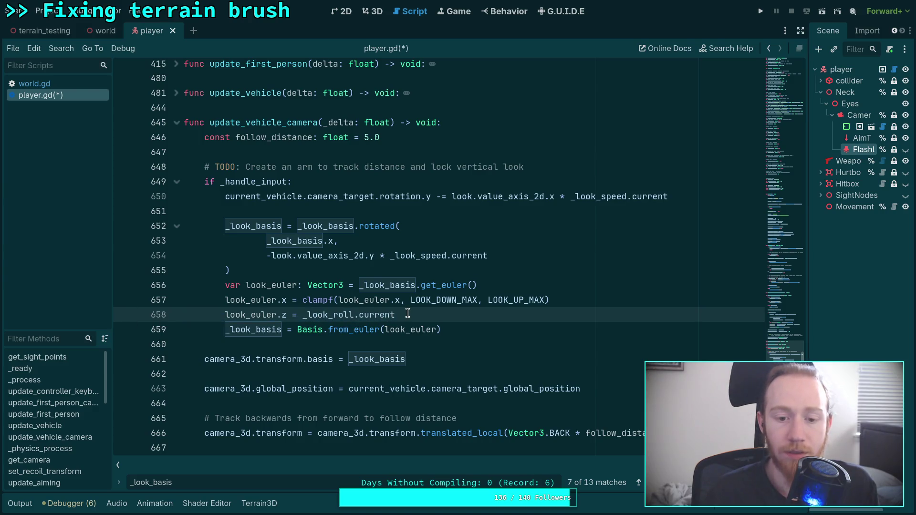
pyautogui.moveTo(398, 315); pyautogui.dragTo(302, 317)
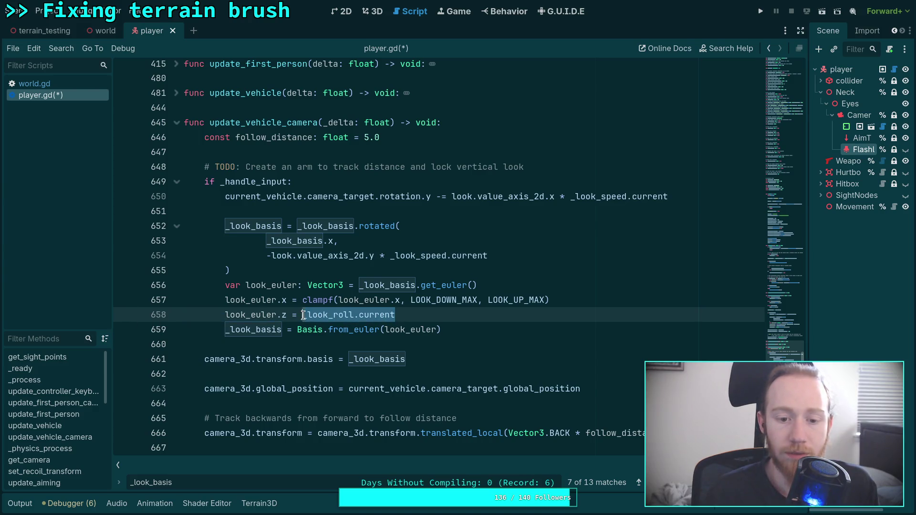
pyautogui.click(440, 314)
pyautogui.moveTo(435, 313); pyautogui.dragTo(301, 313)
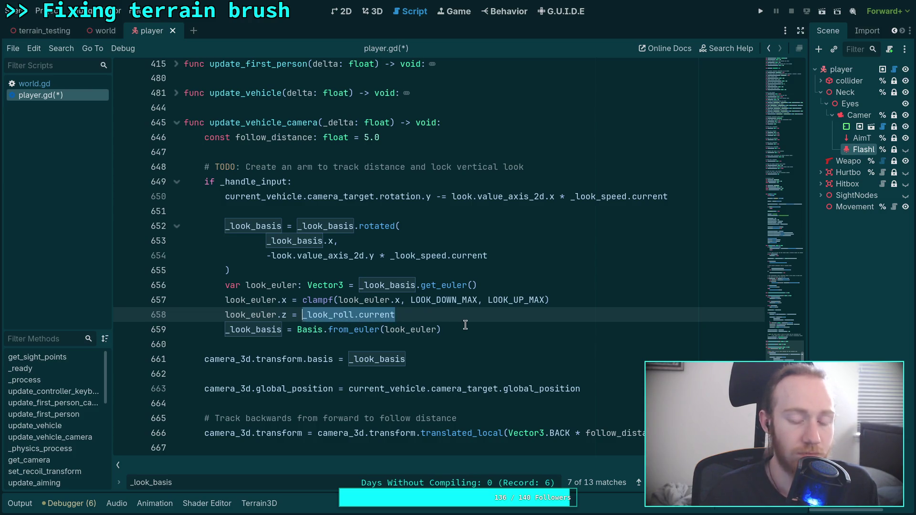
pyautogui.moveTo(498, 313); pyautogui.dragTo(611, 306)
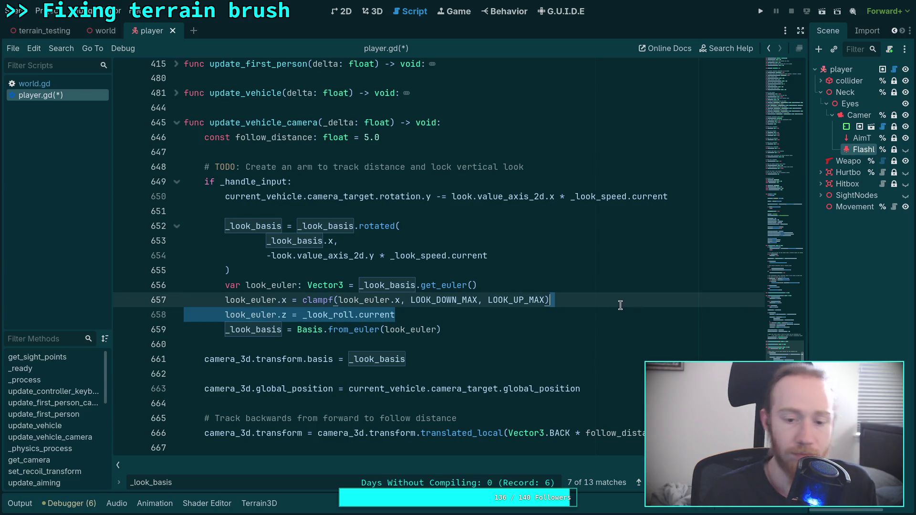
pyautogui.press('BackSpace')
pyautogui.click(535, 318)
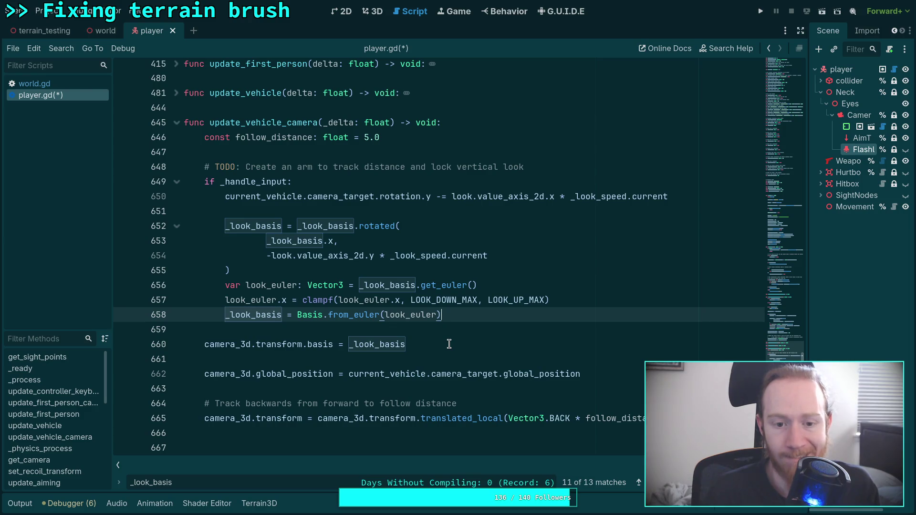
# - Add look_euler.z = 0 on a new line below the clamp line
pyautogui.click(592, 303)
pyautogui.press('Return')
pyautogui.write('look')
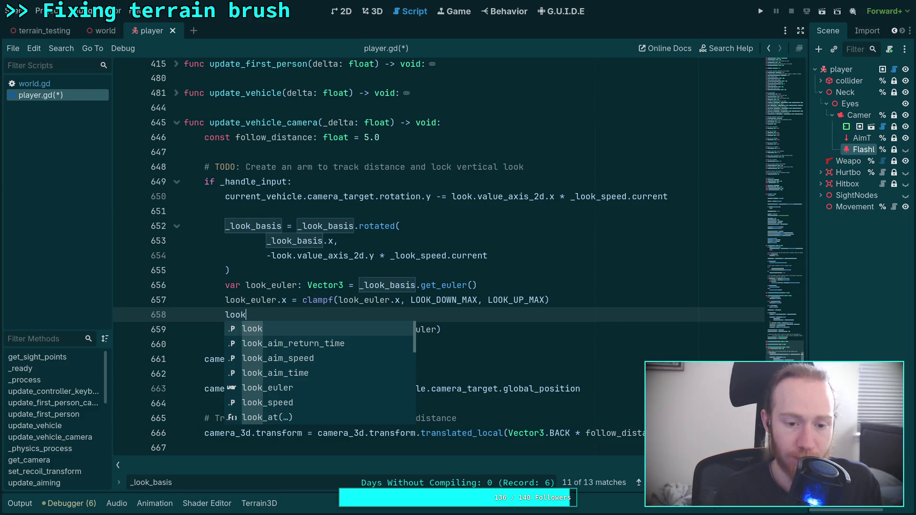
pyautogui.write('_euler.z')
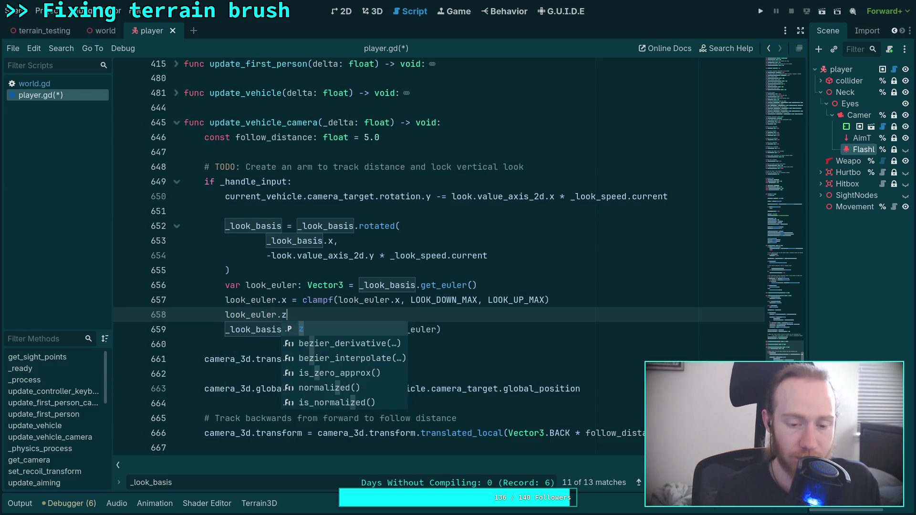
pyautogui.write(' = 0.0')
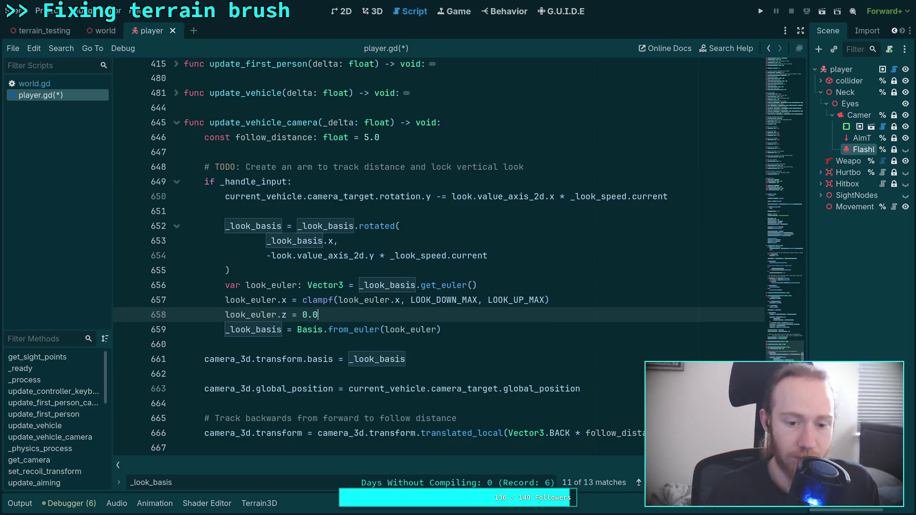
pyautogui.press('BackSpace')
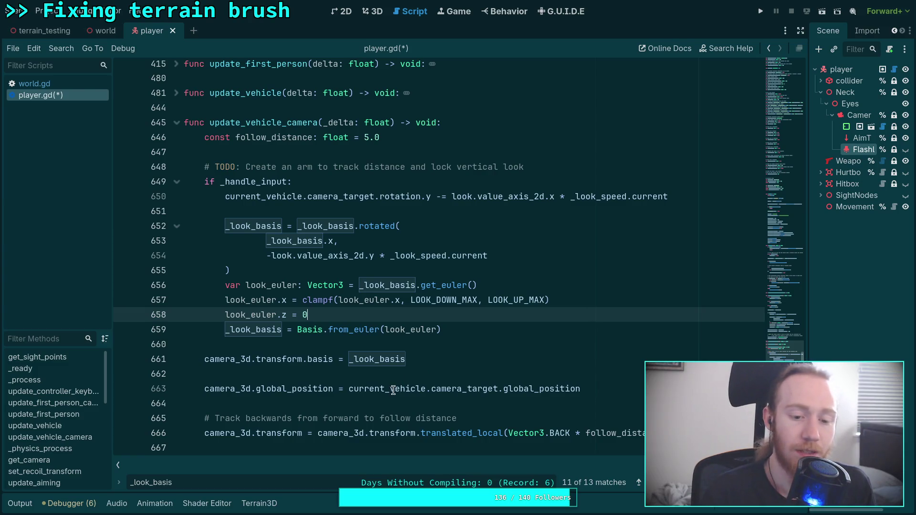
# - Review the global_position assignment on line 663
pyautogui.moveTo(332, 389)
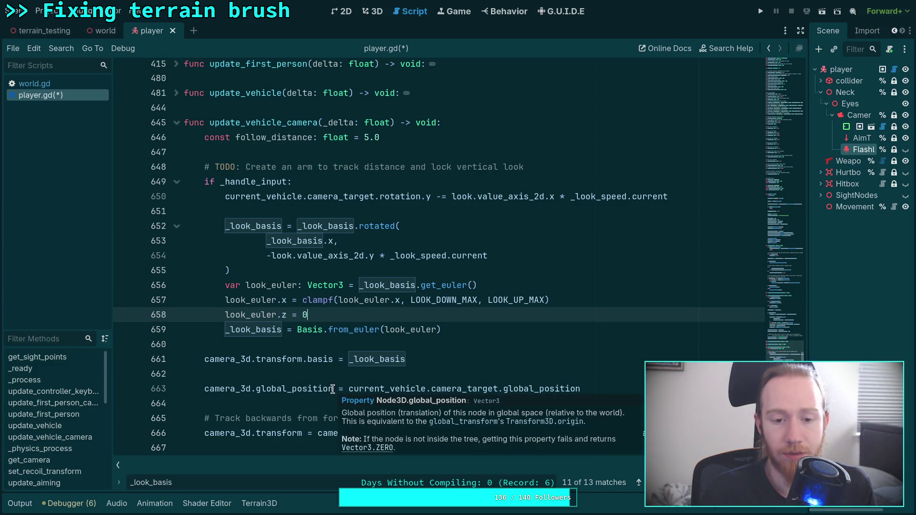
pyautogui.moveTo(333, 389); pyautogui.dragTo(258, 391)
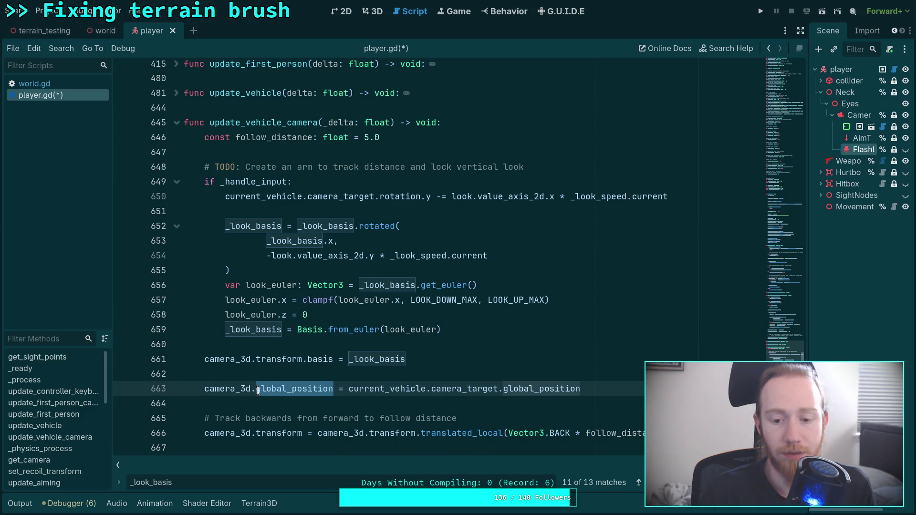
pyautogui.press('Up')
# - Add camera_3d.rotation.y = current_vehicle.camera_target.rotation.y as line 664, save, and run the game
pyautogui.click(635, 393)
pyautogui.press('Return')
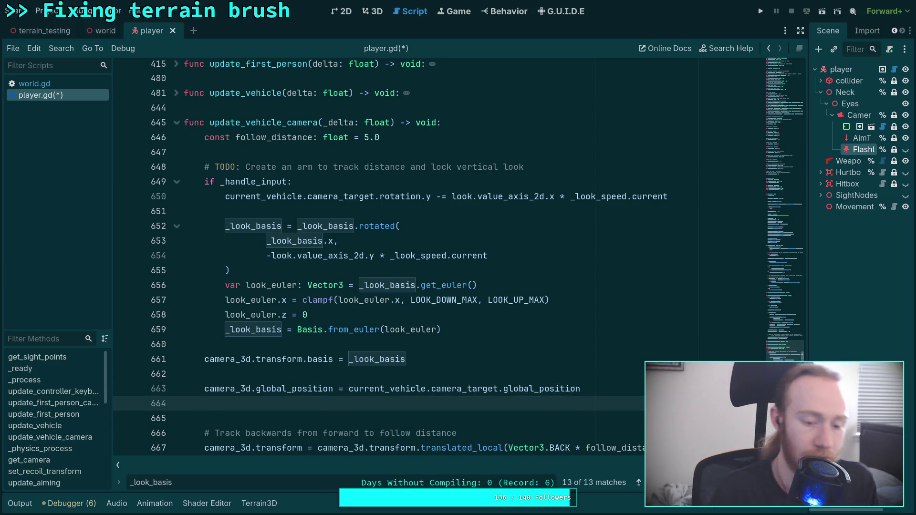
pyautogui.write('camera')
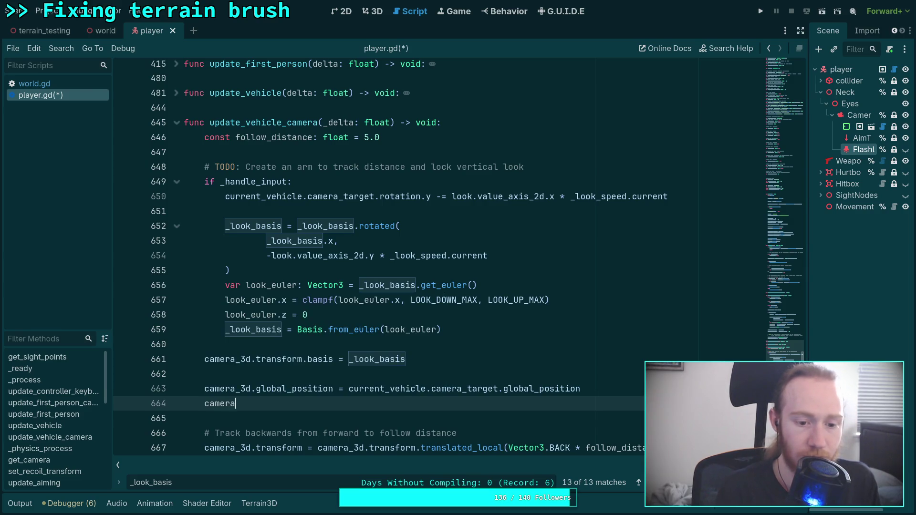
pyautogui.write('_3d.')
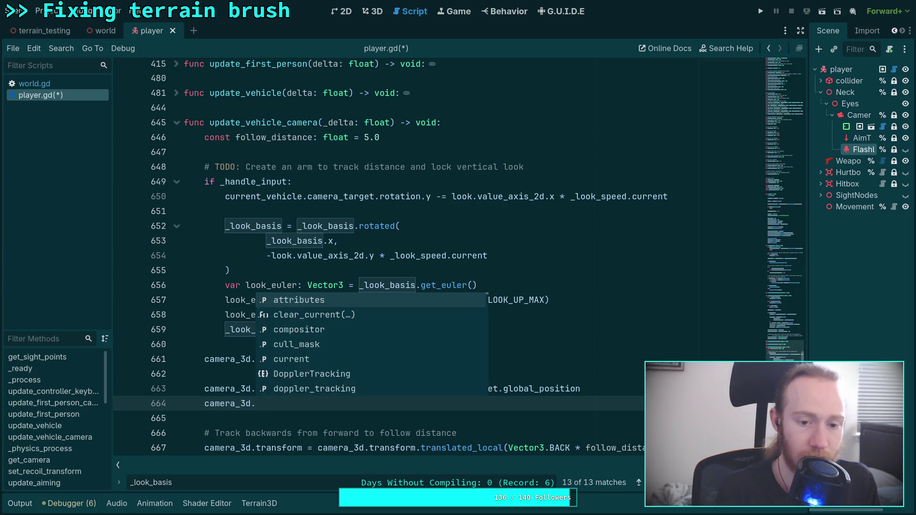
pyautogui.write('rotation')
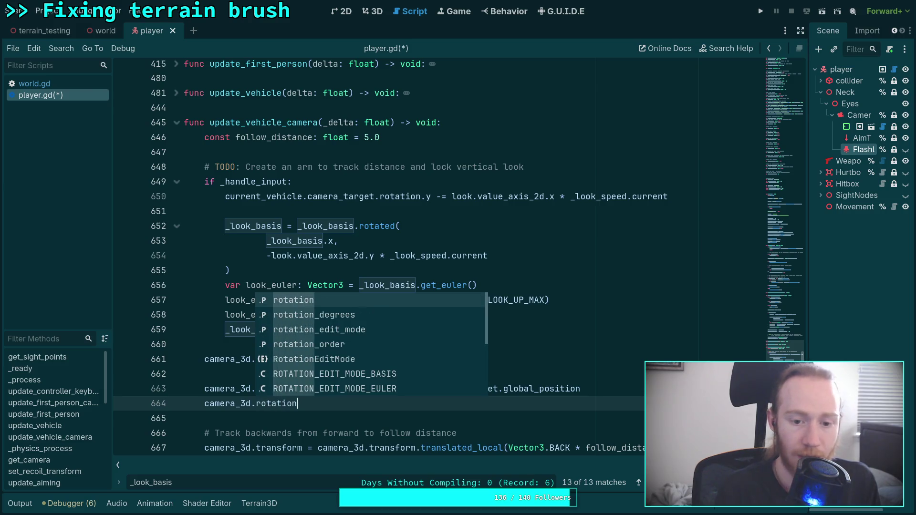
pyautogui.write('.y = ')
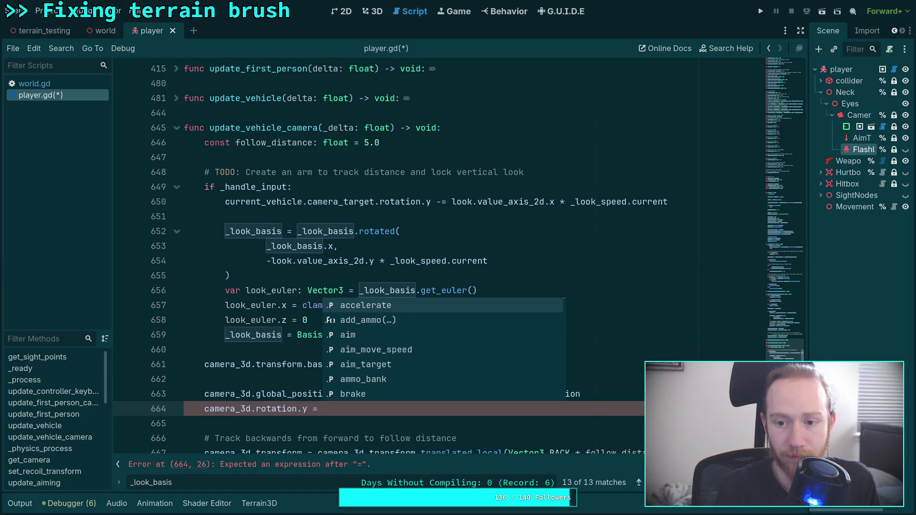
pyautogui.write('curr')
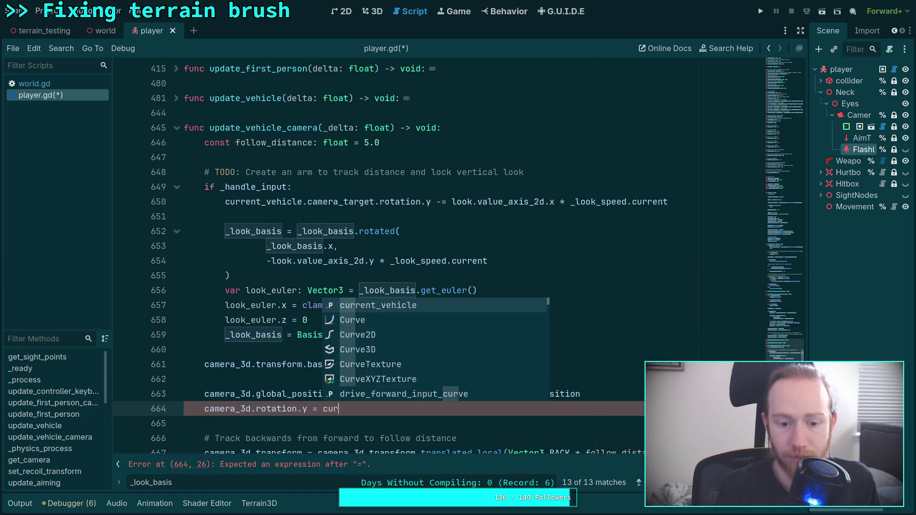
pyautogui.press('Return')
pyautogui.write('.rotation.y')
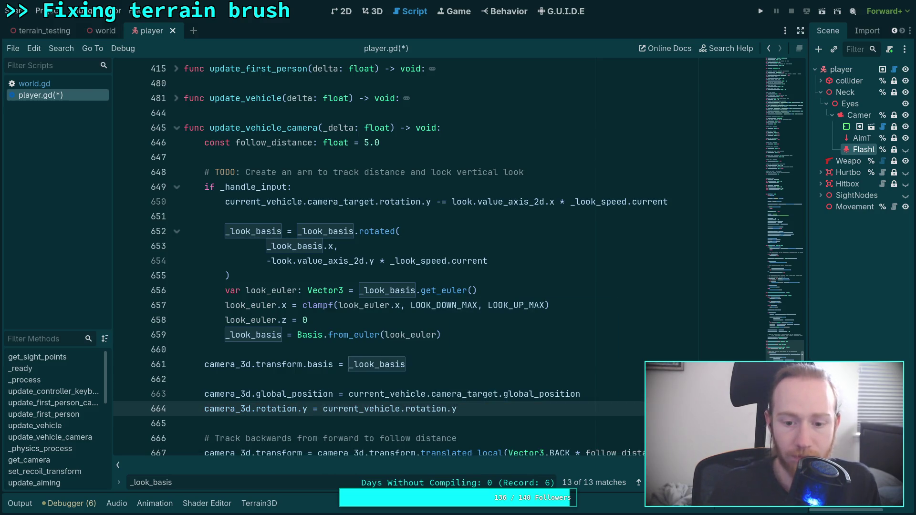
pyautogui.click(406, 410)
pyautogui.write('camera')
pyautogui.write('_target.')
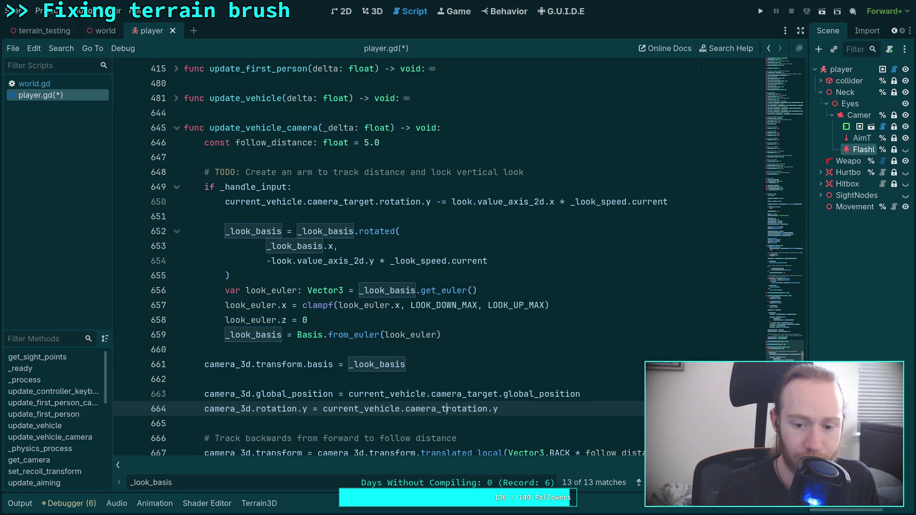
pyautogui.scroll(-1, 381, 257)
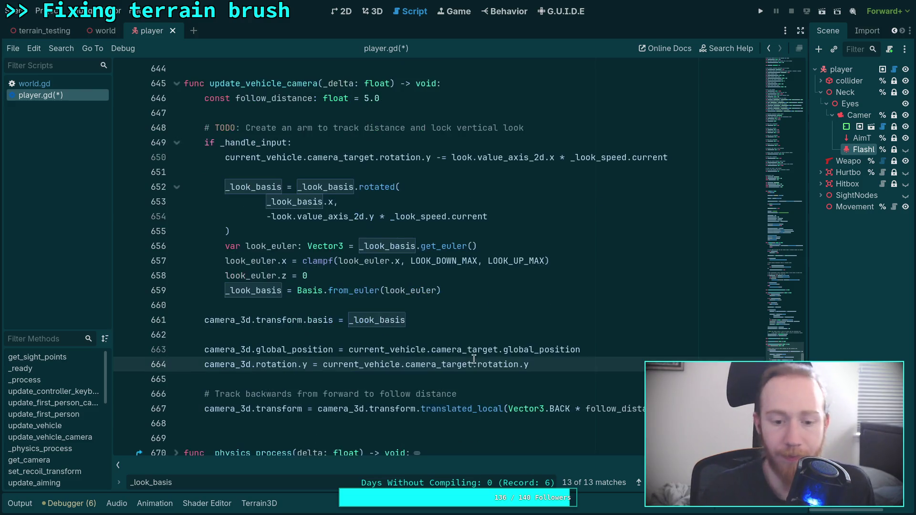
pyautogui.click(504, 409)
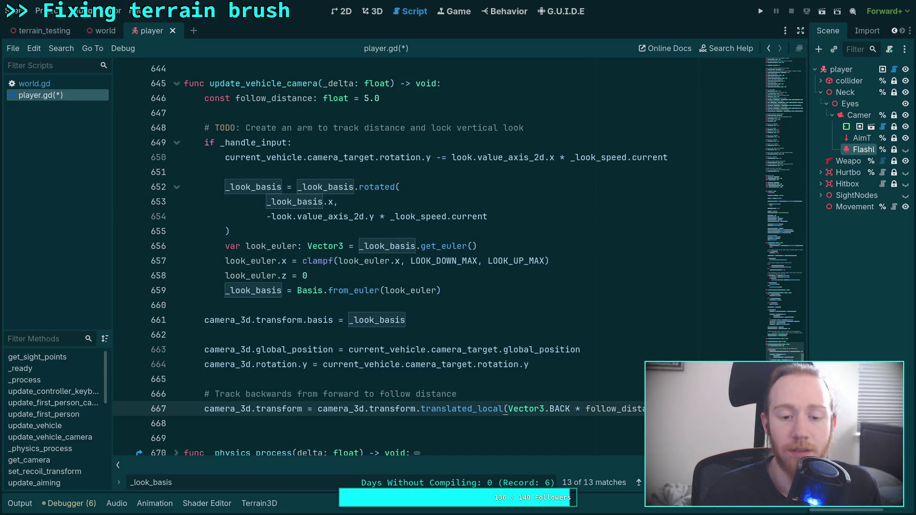
pyautogui.click(529, 364)
pyautogui.hotkey('ctrl', 's')
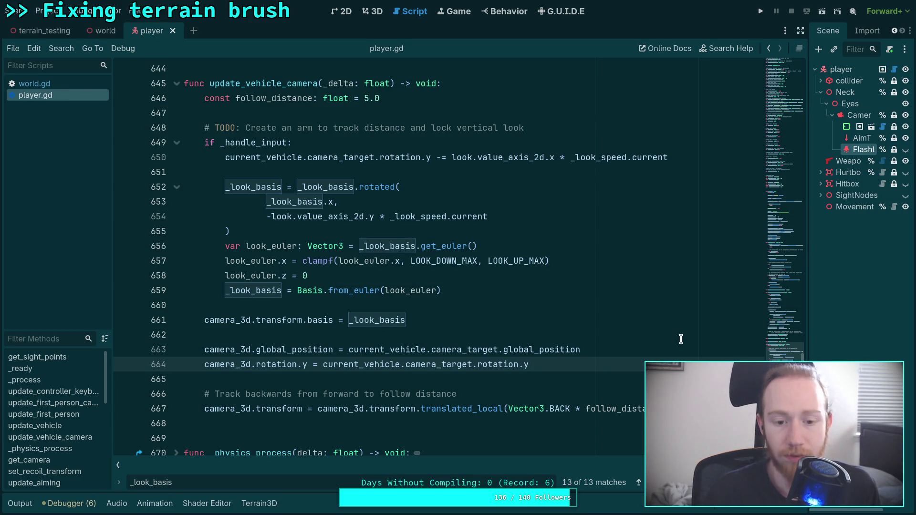
pyautogui.click(834, 12)
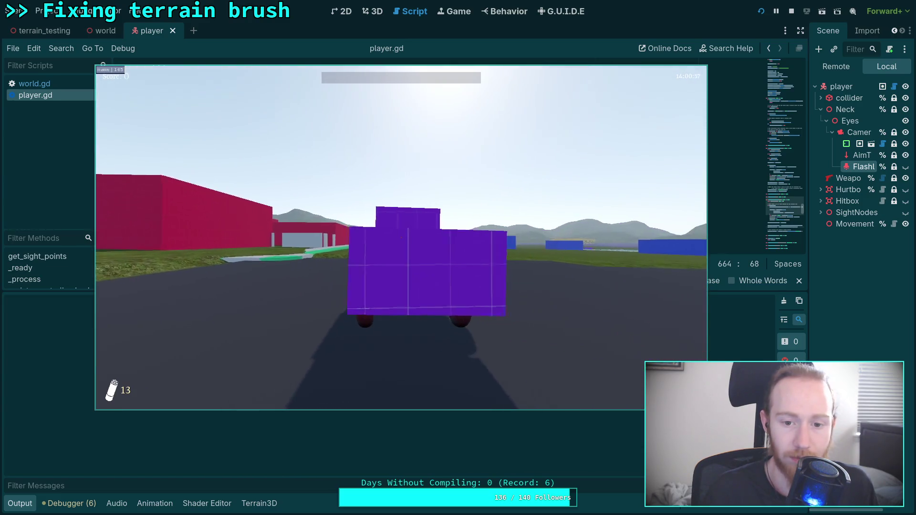
# - Enter, leave and re-enter the purple car to try the chase camera
pyautogui.press('e')
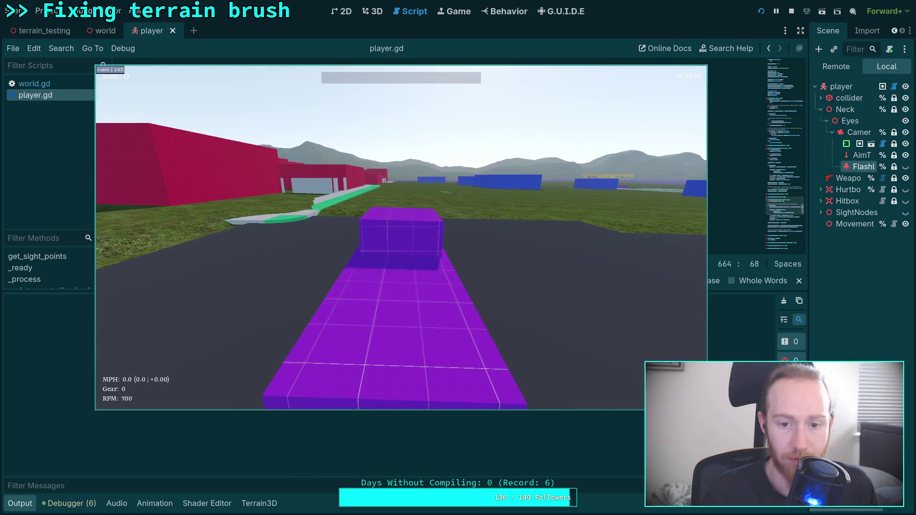
pyautogui.press('e')
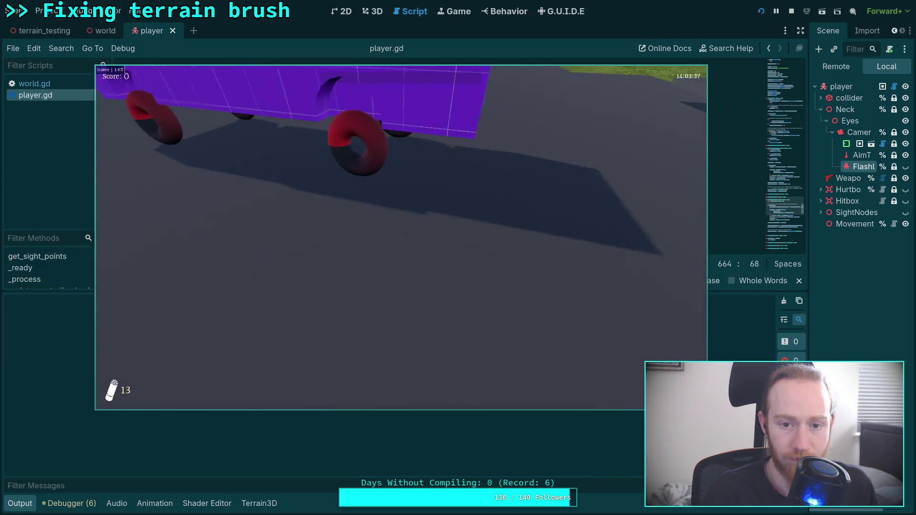
pyautogui.press('e')
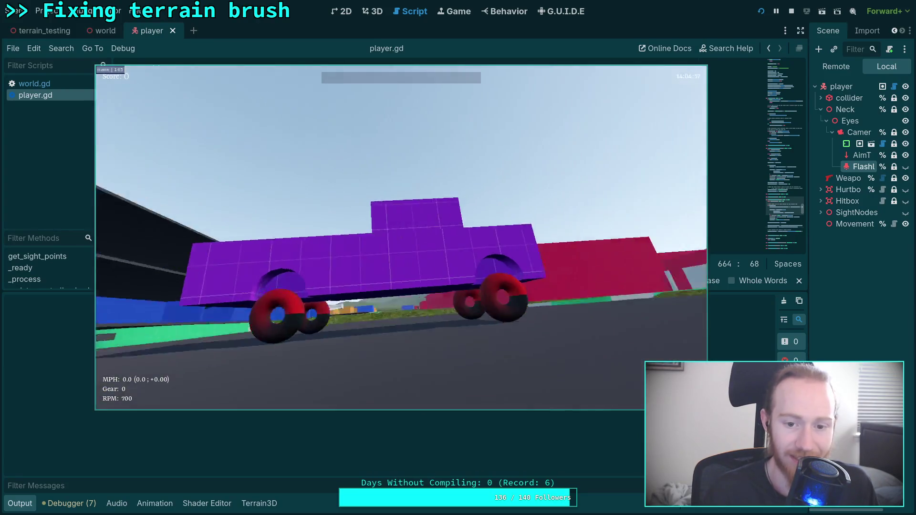
# - Quit the game via the pause menu's Exit To Desktop and hide the Output panel
pyautogui.press('Escape')
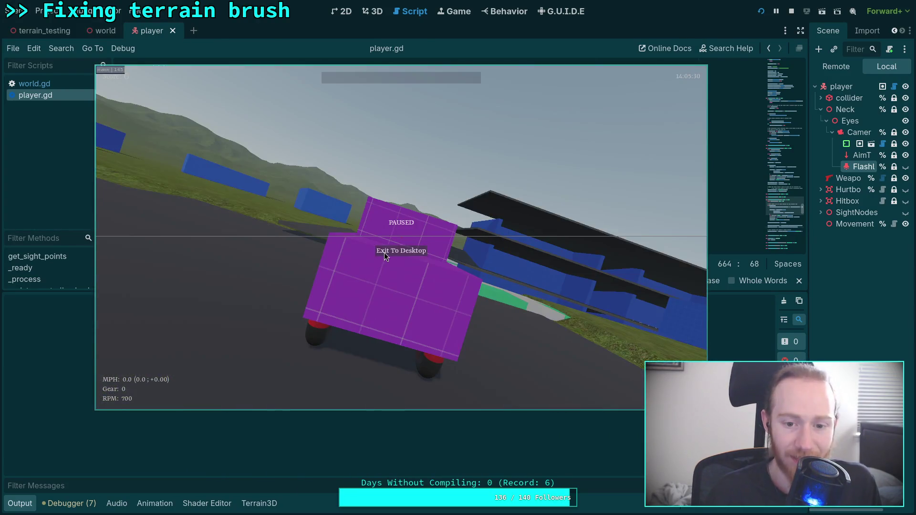
pyautogui.click(384, 253)
pyautogui.click(20, 504)
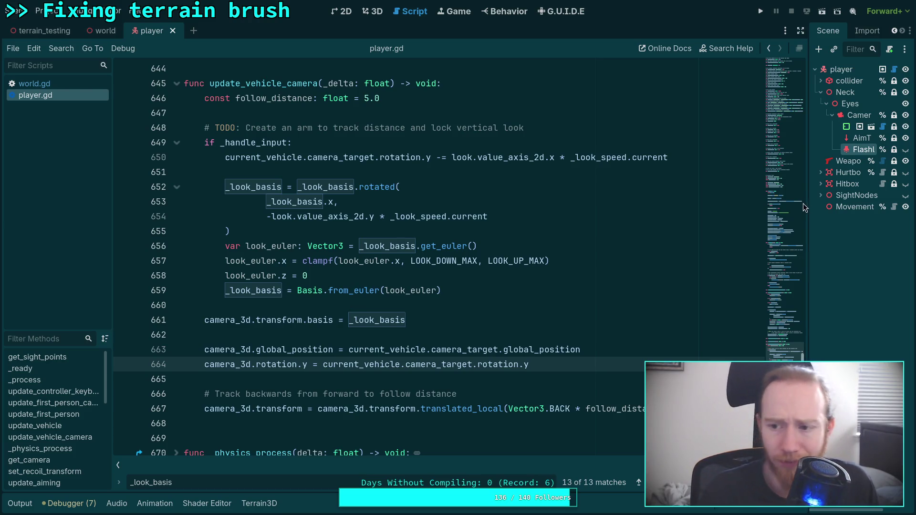
# - Widen the Scene dock so full node names like Camera3D, AimTarget and MovementSoundPlayer show
pyautogui.moveTo(810, 203); pyautogui.dragTo(700, 210)
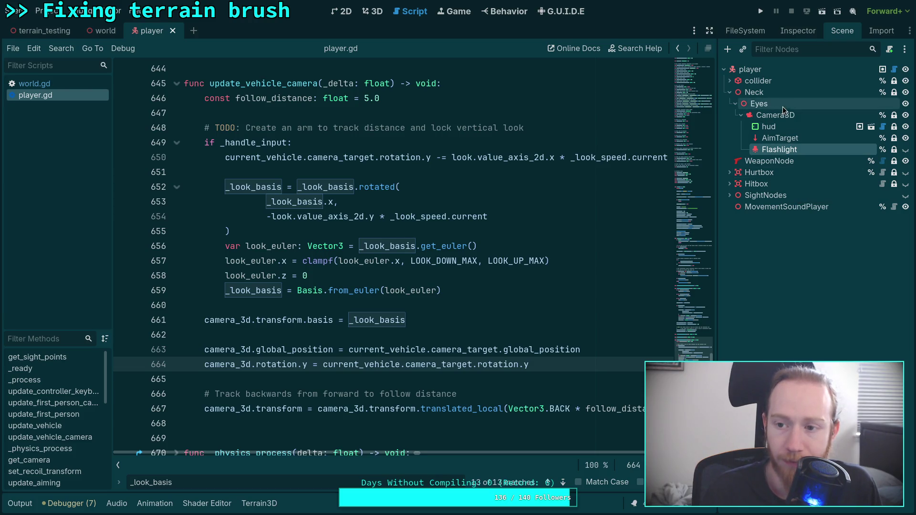
# - Open vehicle/truck/truck_vehicle.tscn from the FileSystem dock
pyautogui.click(746, 30)
pyautogui.scroll(-5, 786, 192)
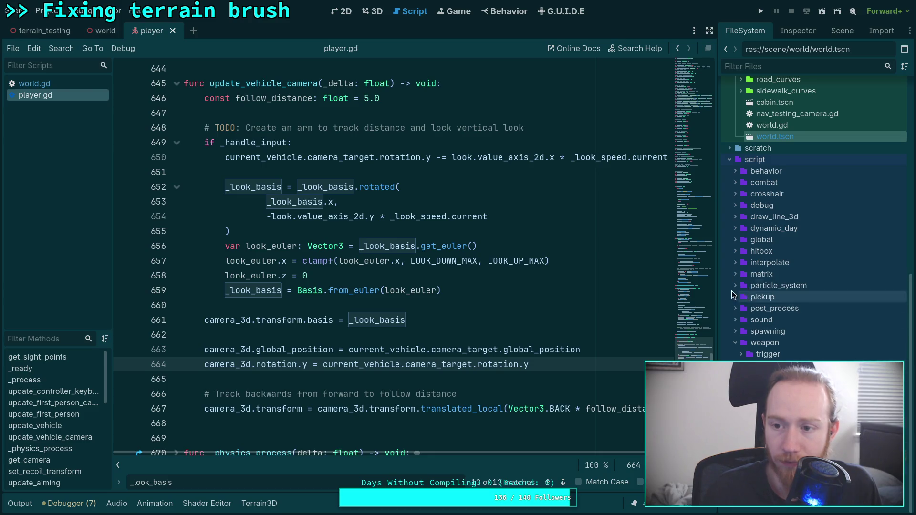
pyautogui.scroll(5, 764, 162)
pyautogui.scroll(8, 747, 200)
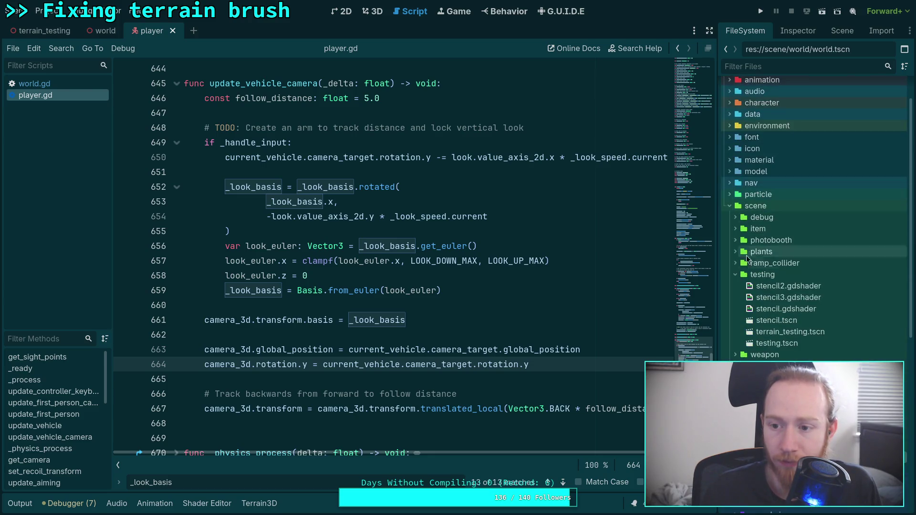
pyautogui.scroll(-8, 733, 241)
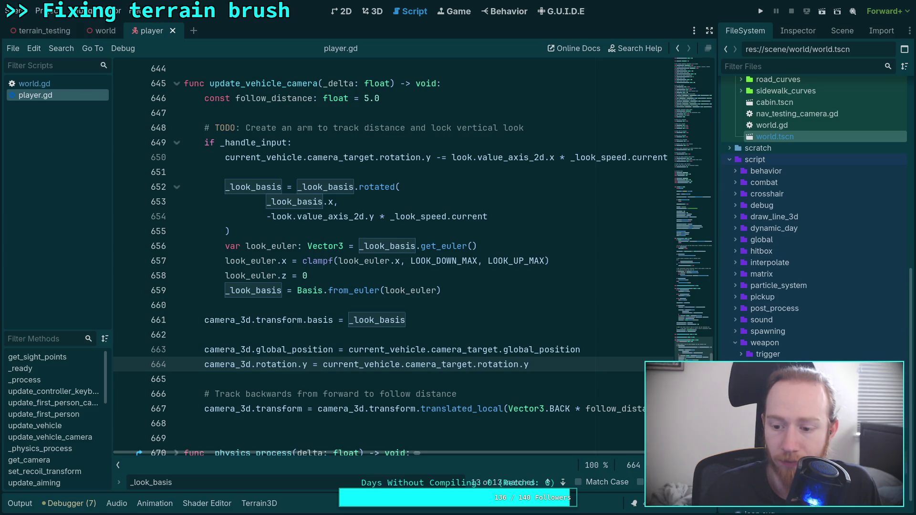
pyautogui.scroll(-5, 812, 220)
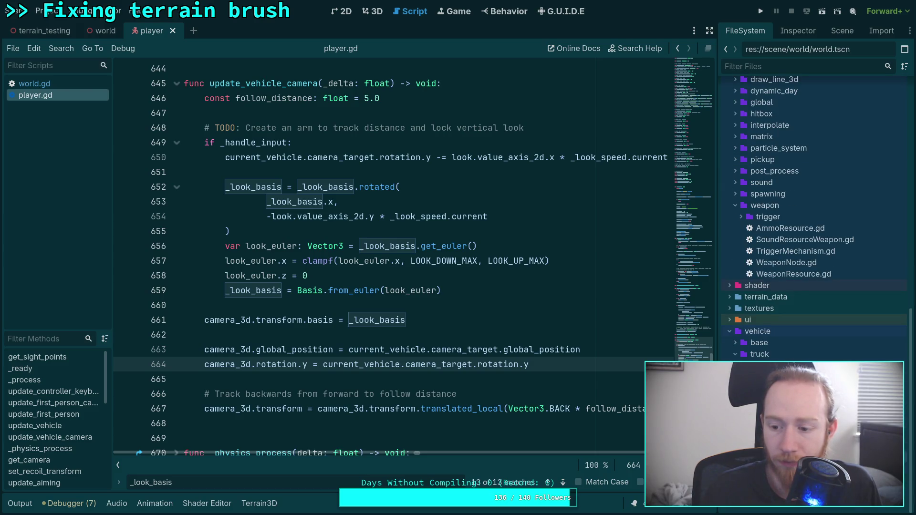
pyautogui.doubleClick(792, 377)
# - Frame CameraTarget in the truck's 3D view, check its Transform rotation (y 180°), then close the scene
pyautogui.click(811, 30)
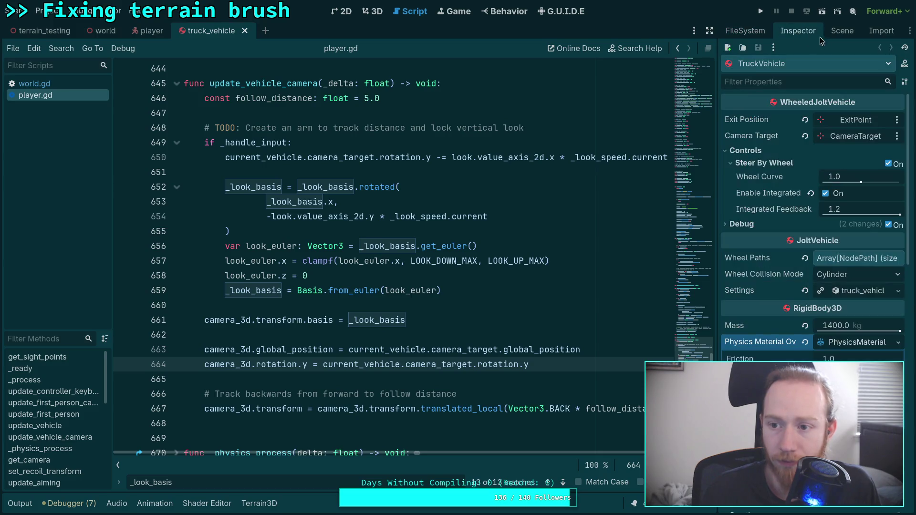
pyautogui.click(375, 11)
pyautogui.click(842, 31)
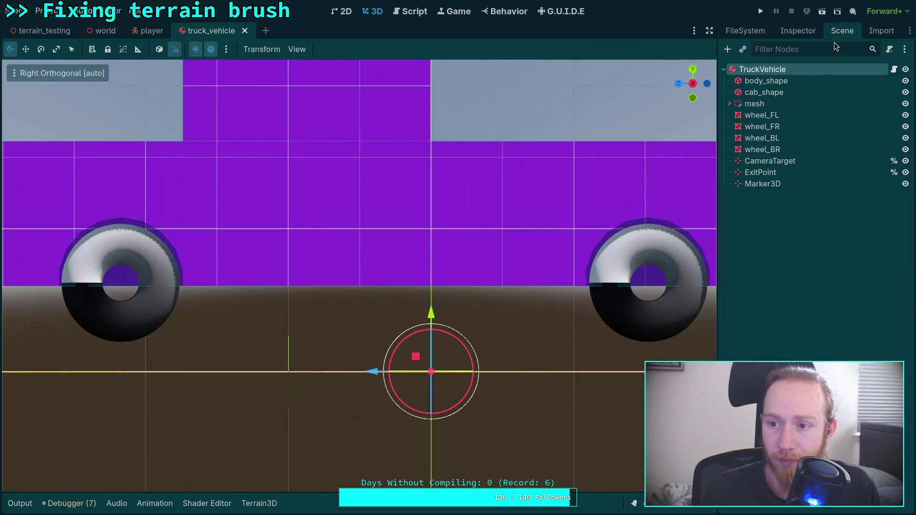
pyautogui.click(766, 165)
pyautogui.moveTo(574, 175)
pyautogui.mouseDown()
pyautogui.moveTo(421, 218)
pyautogui.moveTo(387, 238)
pyautogui.moveTo(475, 215)
pyautogui.mouseUp()
pyautogui.press('f')
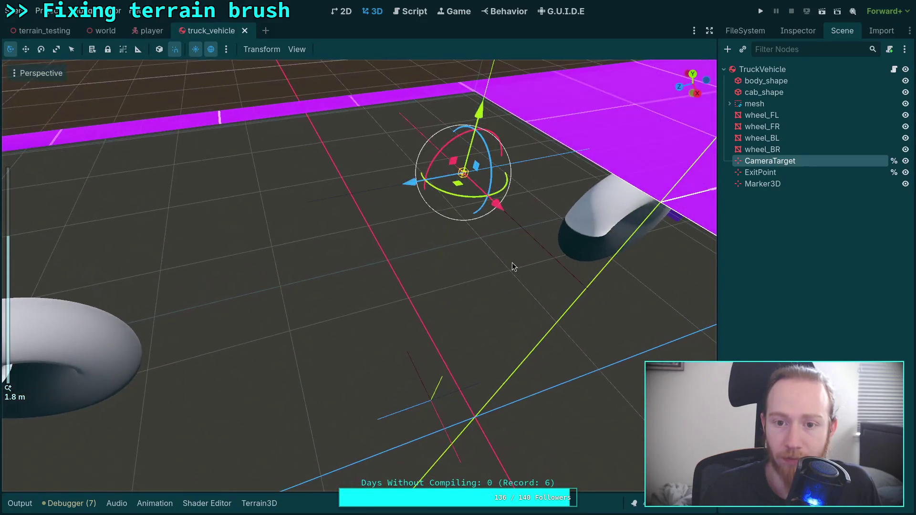
pyautogui.click(798, 31)
pyautogui.click(762, 153)
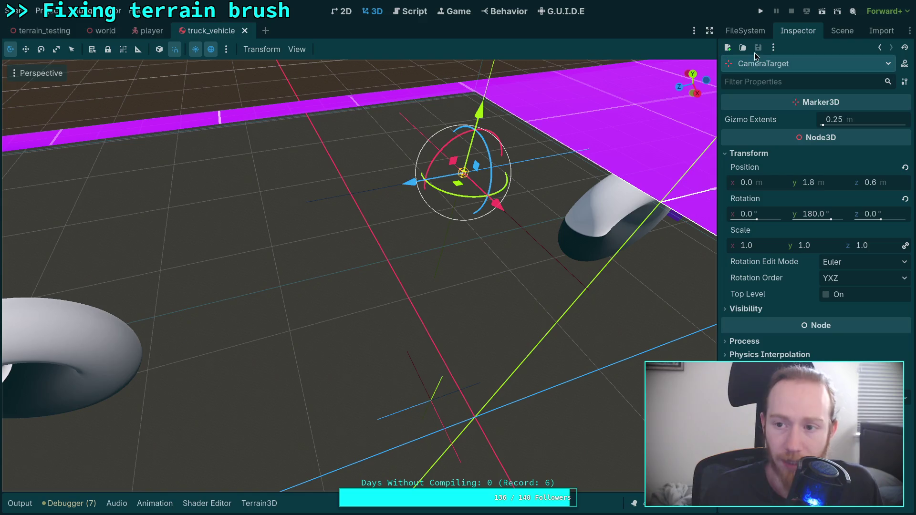
pyautogui.click(245, 30)
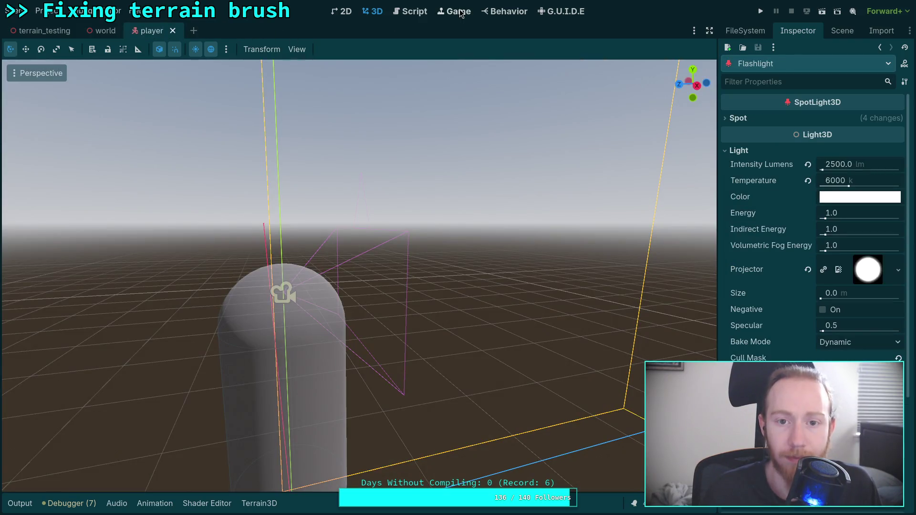
# - Return to player.gd's update_vehicle_camera, setting camera_3d basis from _look_basis and position and yaw from camera_target
pyautogui.click(409, 14)
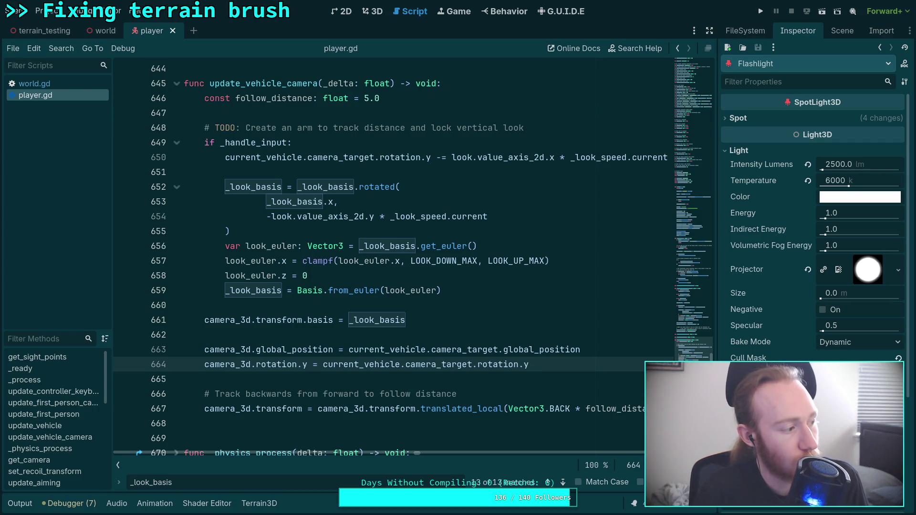
pyautogui.moveTo(365, 287)
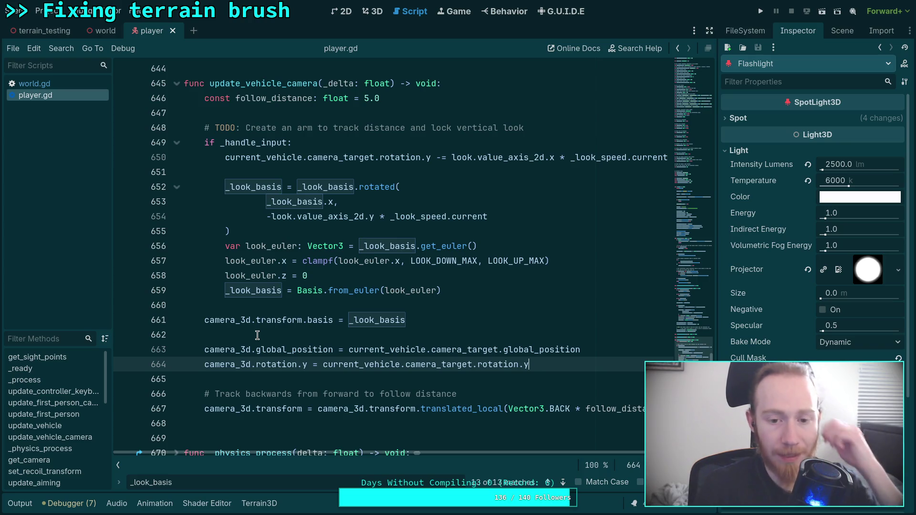
# - Change line 661 to camera_3d.global_basis = _look_basis, save player.gd, and run the game
pyautogui.click(254, 320)
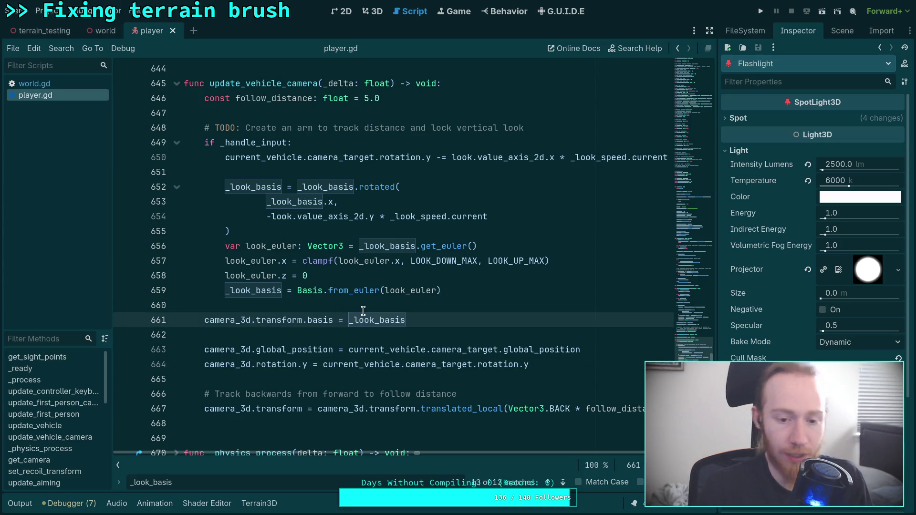
pyautogui.write('global_')
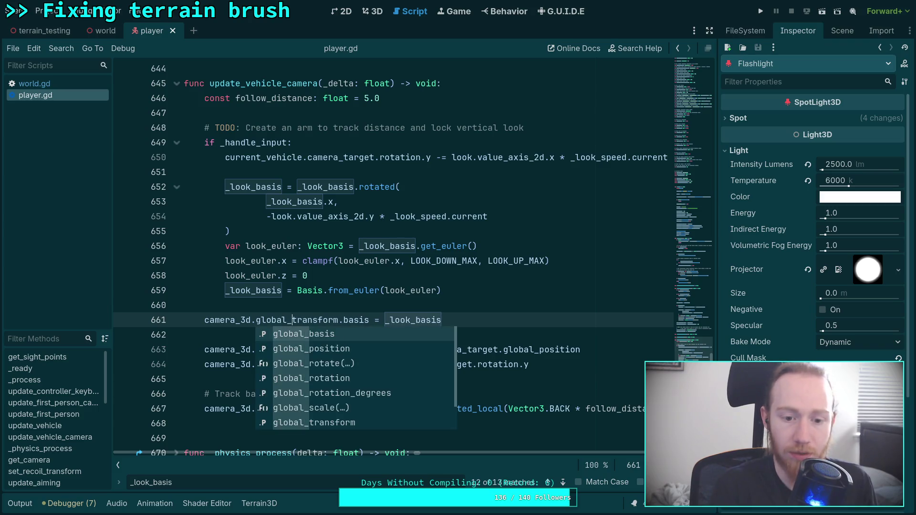
pyautogui.press('Delete')
pyautogui.press('Delete')
pyautogui.press('Delete')
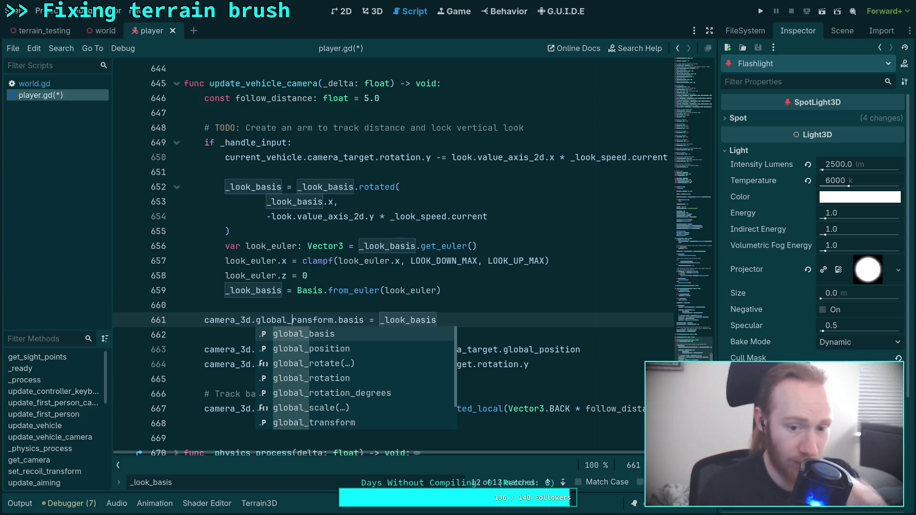
pyautogui.press('Delete')
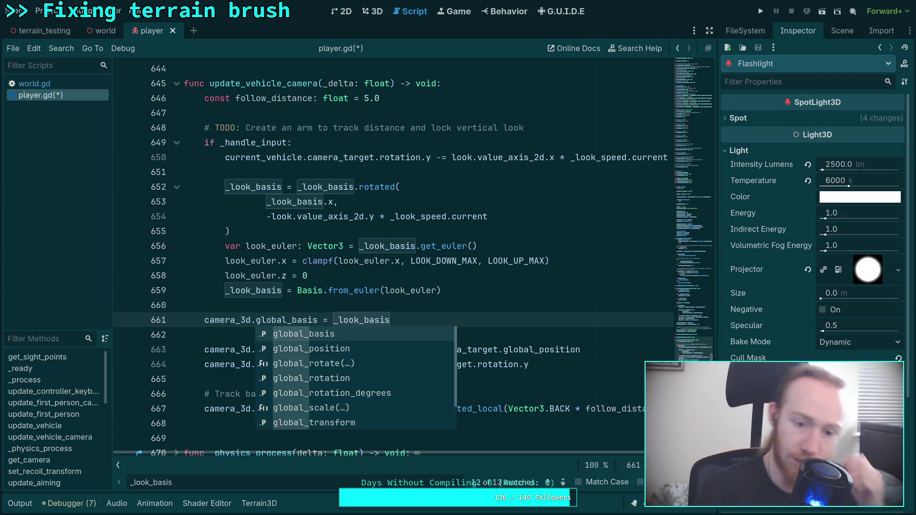
pyautogui.click(370, 306)
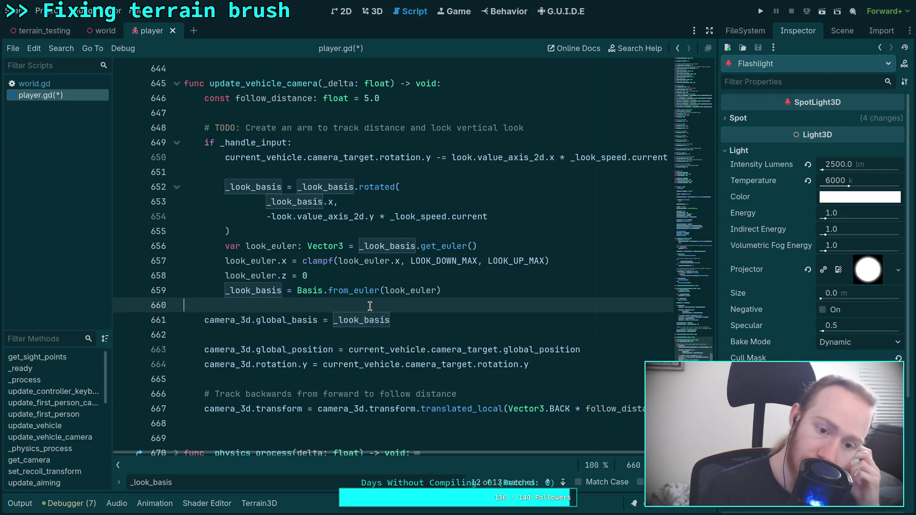
pyautogui.click(338, 335)
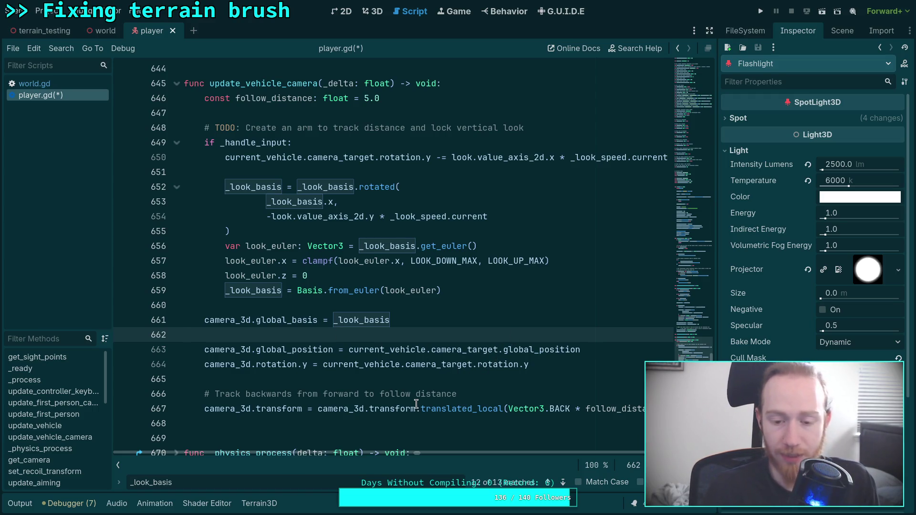
pyautogui.hotkey('ctrl', 's')
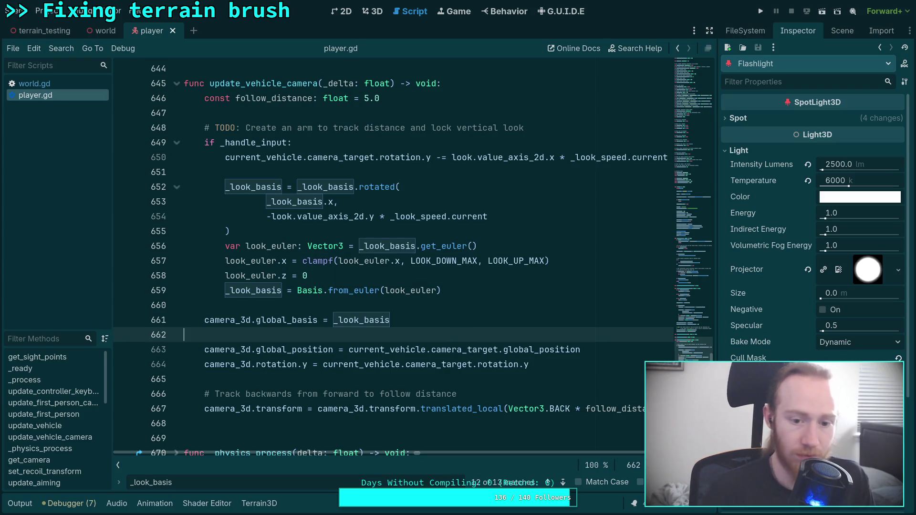
pyautogui.click(756, 16)
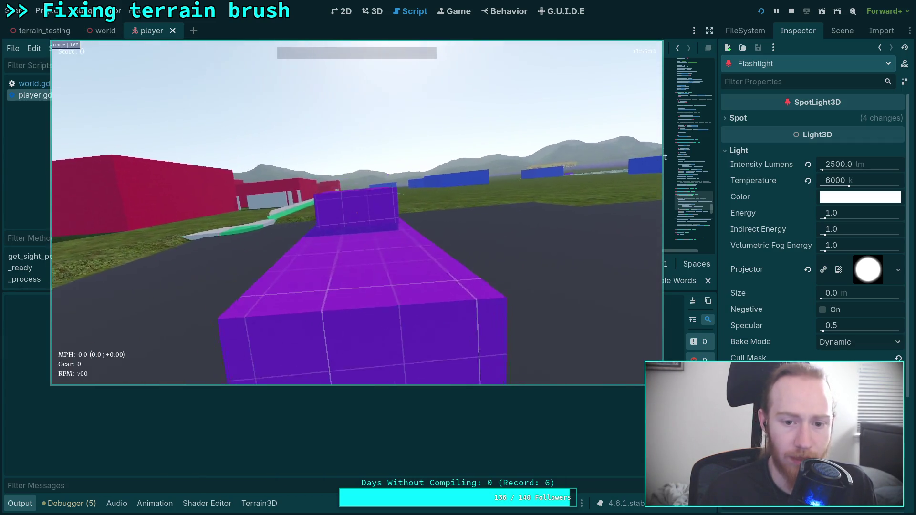
# - Drive the purple car, exit and re-enter it, reverse a few times, then quit to the editor
pyautogui.press('w')
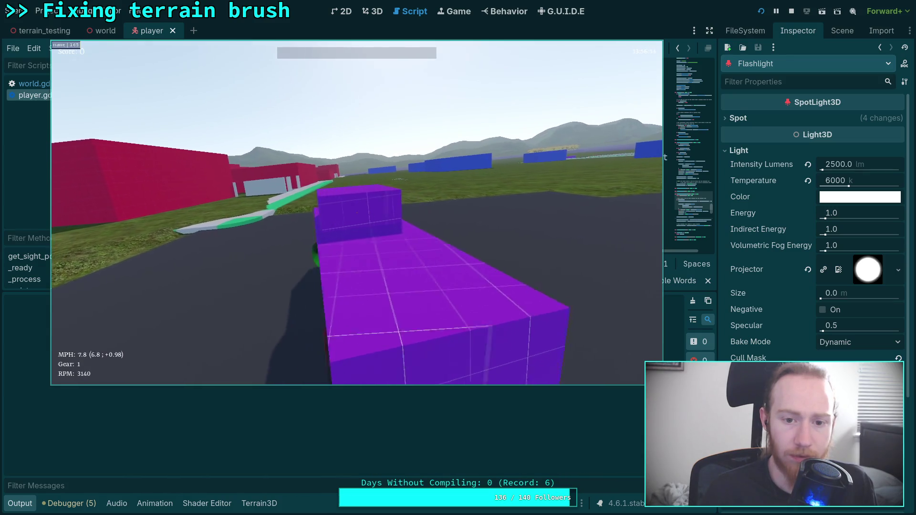
pyautogui.press('s')
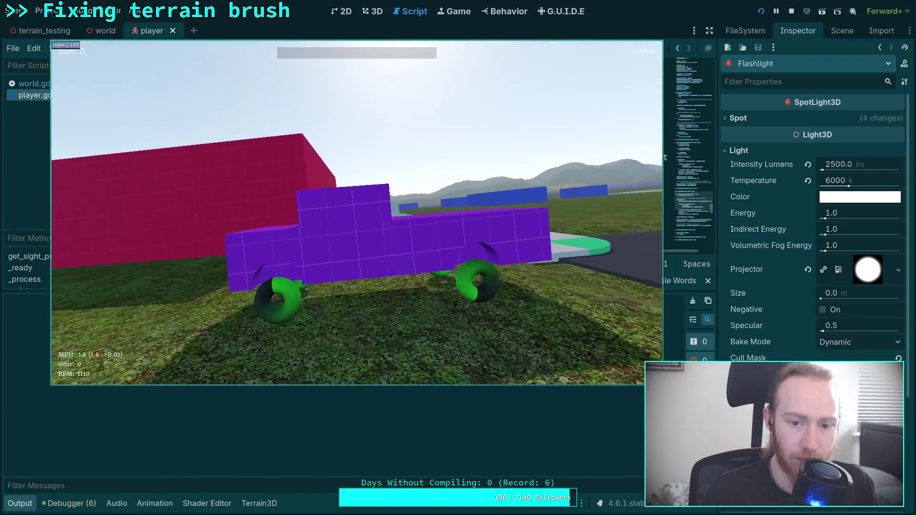
pyautogui.press('e')
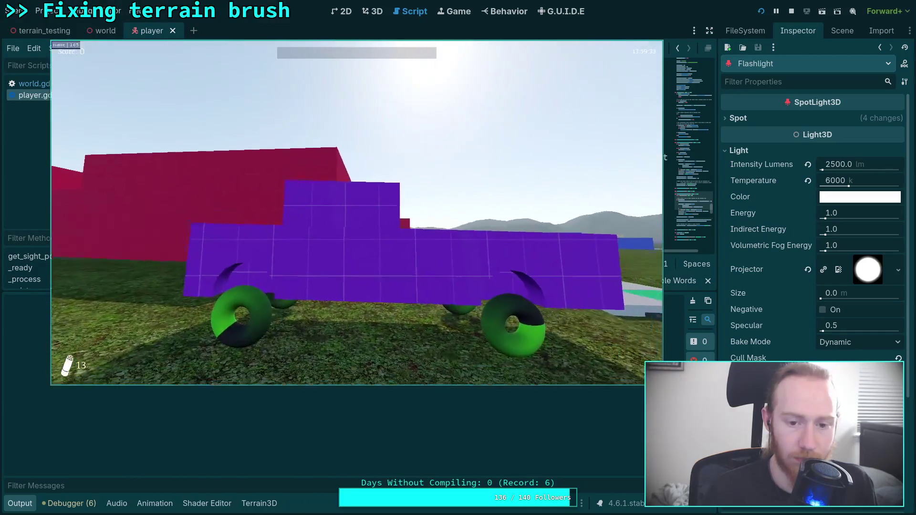
pyautogui.press('e')
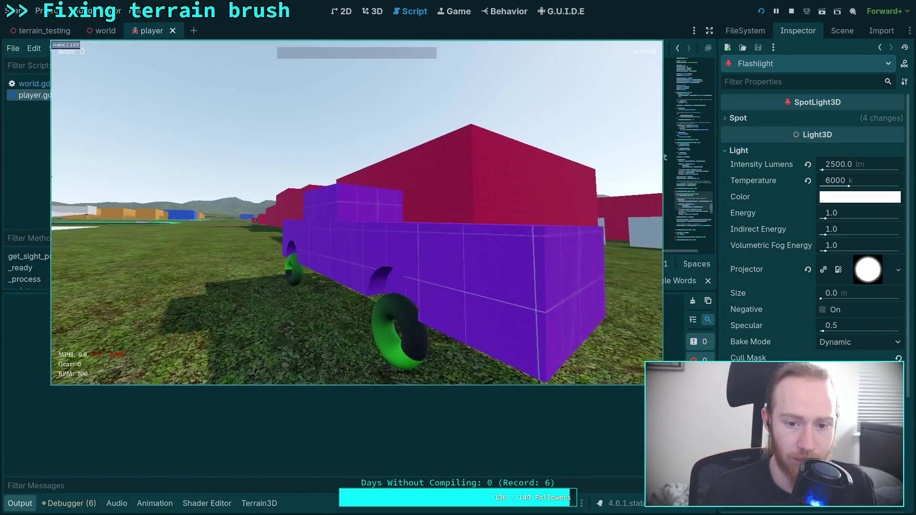
pyautogui.press('s')
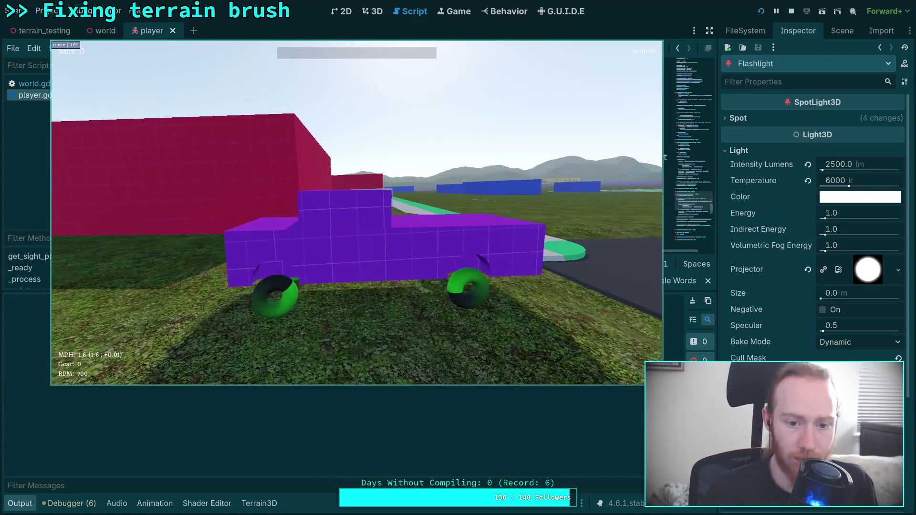
pyautogui.press('s')
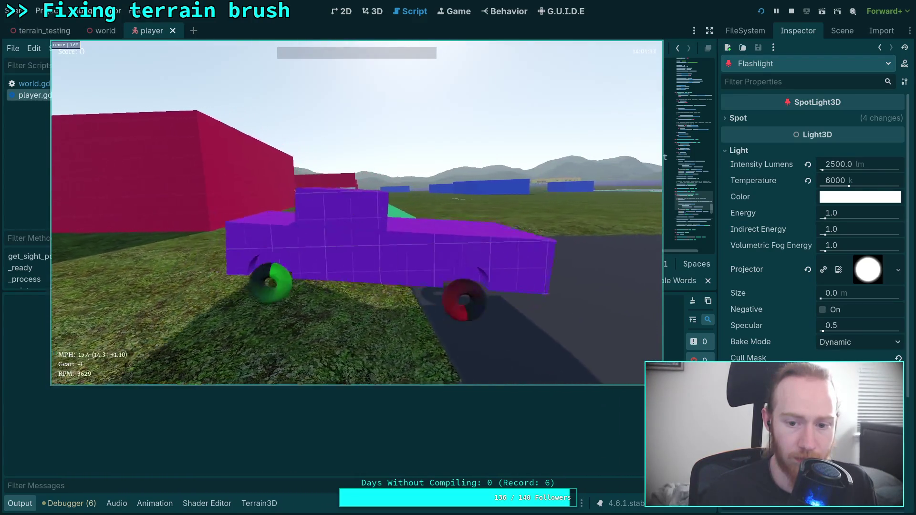
pyautogui.press('w')
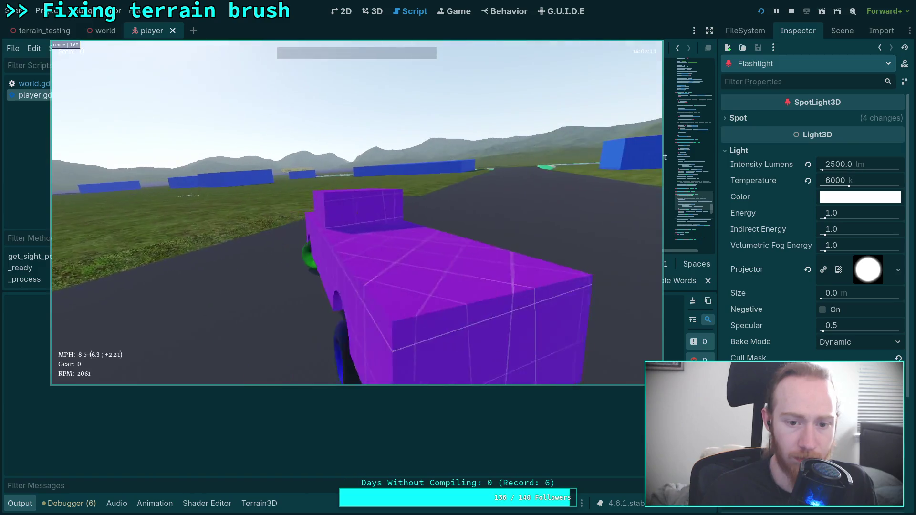
pyautogui.press('s')
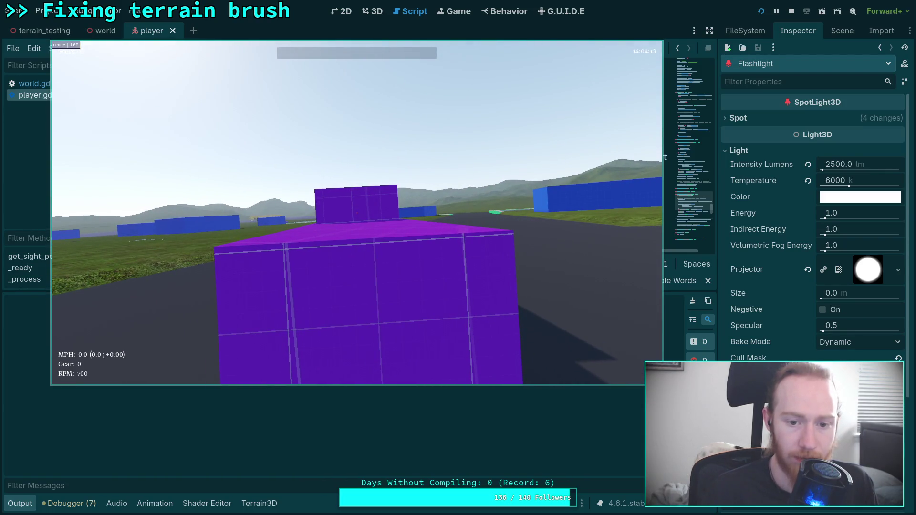
pyautogui.press('Escape')
pyautogui.click(357, 229)
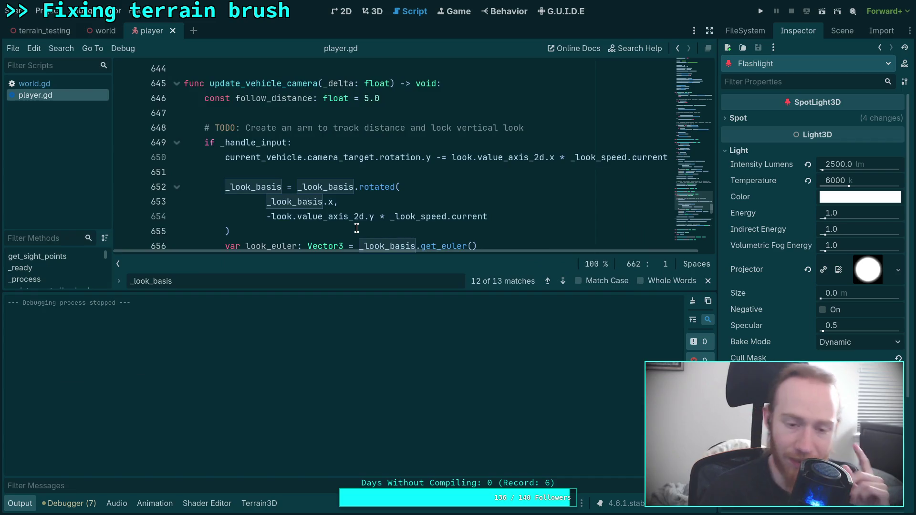
# - Collapse the output panel and step through _look_basis matches, comparing first-person and vehicle camera code
pyautogui.click(20, 503)
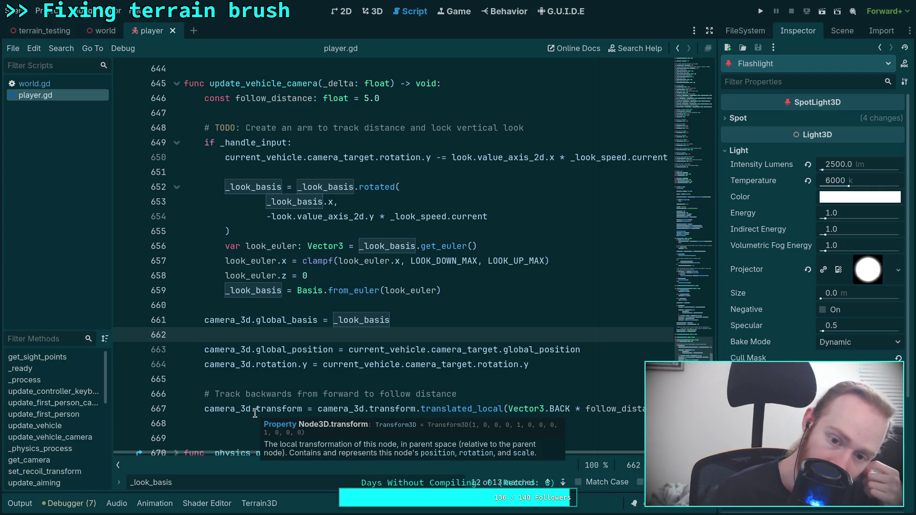
pyautogui.click(563, 483)
pyautogui.click(562, 483)
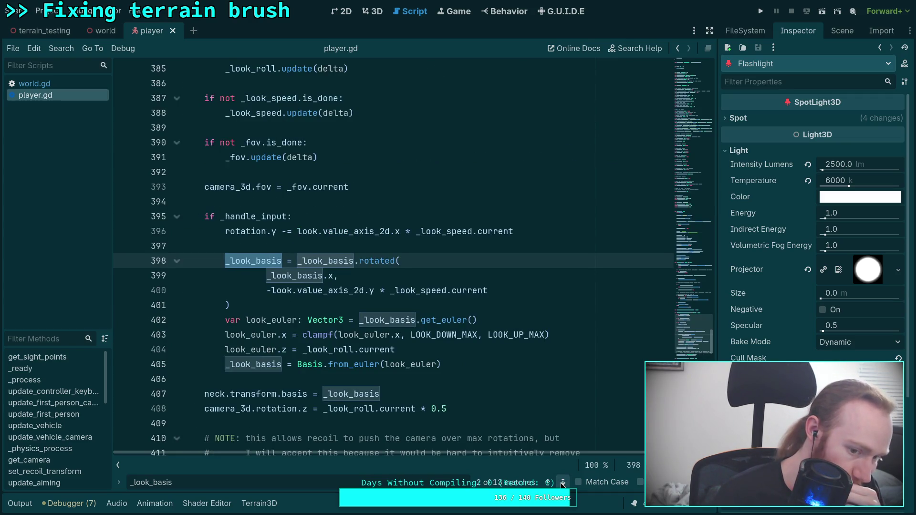
pyautogui.click(563, 483)
pyautogui.click(563, 483)
pyautogui.click(563, 483)
pyautogui.click(562, 483)
pyautogui.click(561, 483)
pyautogui.click(561, 482)
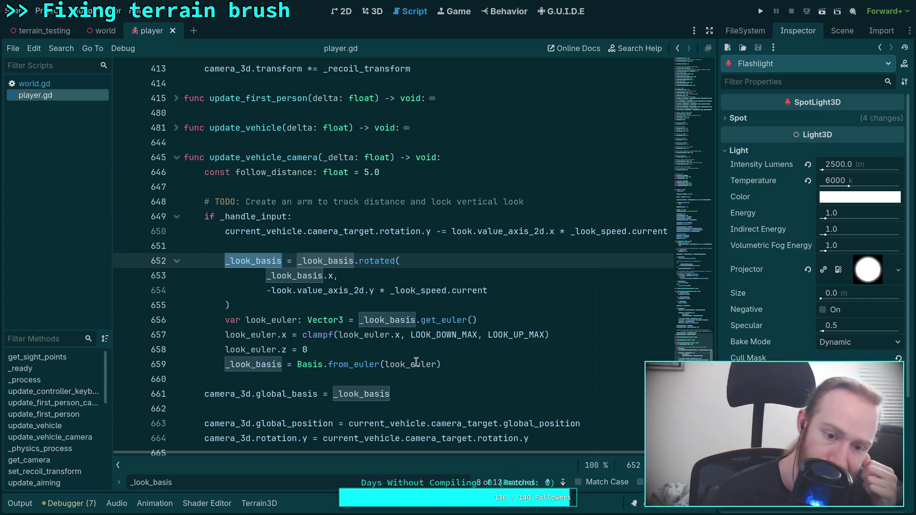
# - Add look_euler.y = 0 on a new line below the pitch clampf line
pyautogui.click(551, 334)
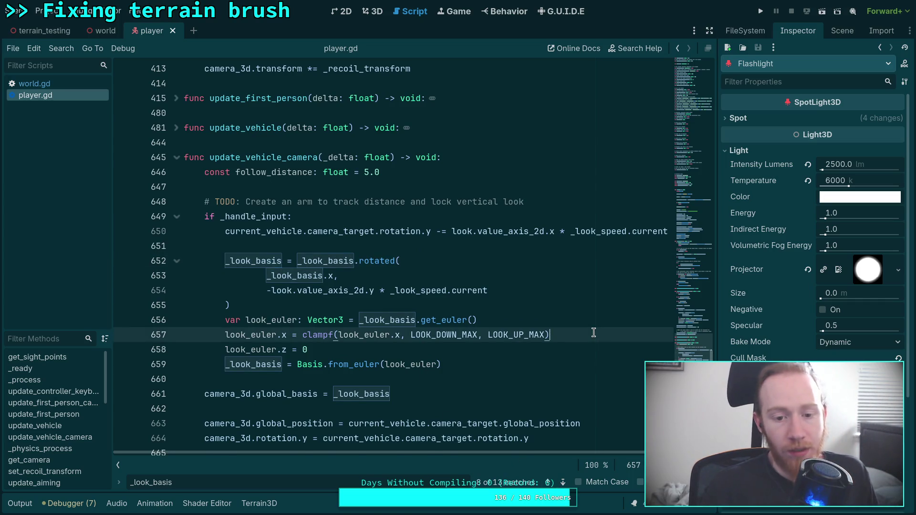
pyautogui.press('Return')
pyautogui.write('look_')
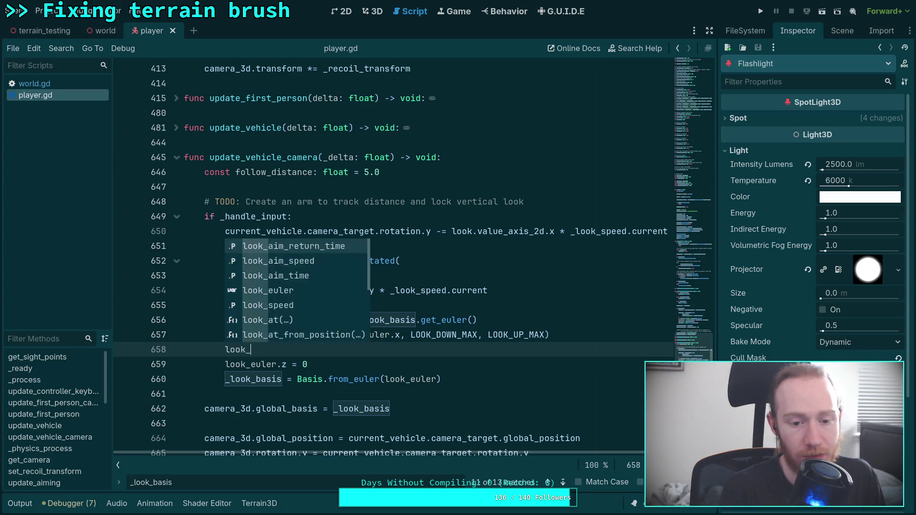
pyautogui.write('euler.y = 0')
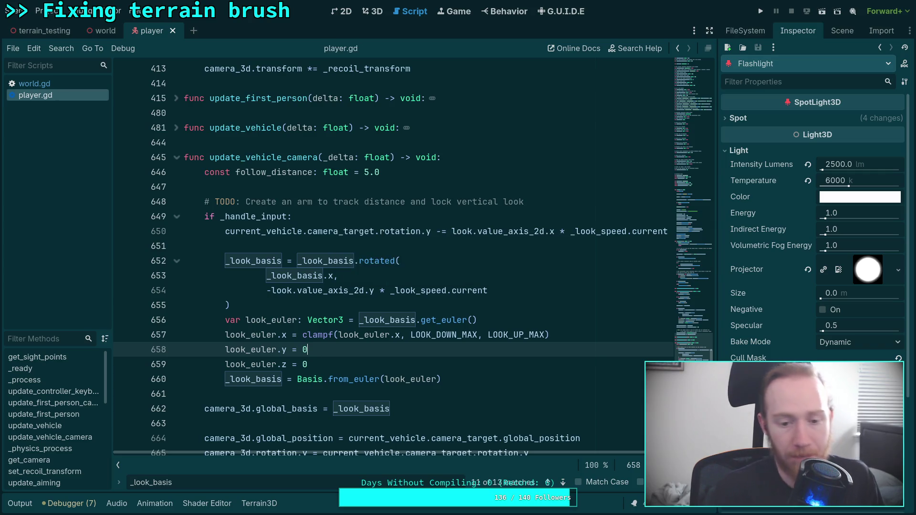
pyautogui.scroll(-2, 411, 335)
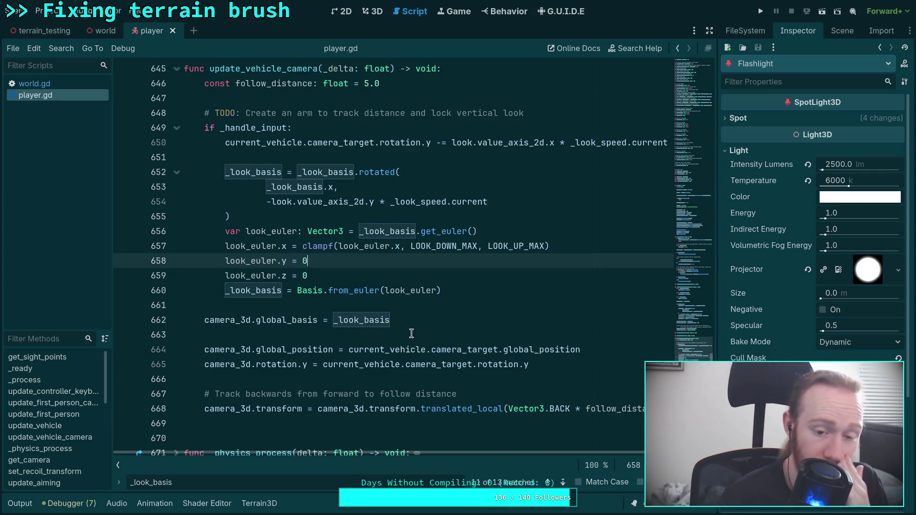
pyautogui.click(205, 364)
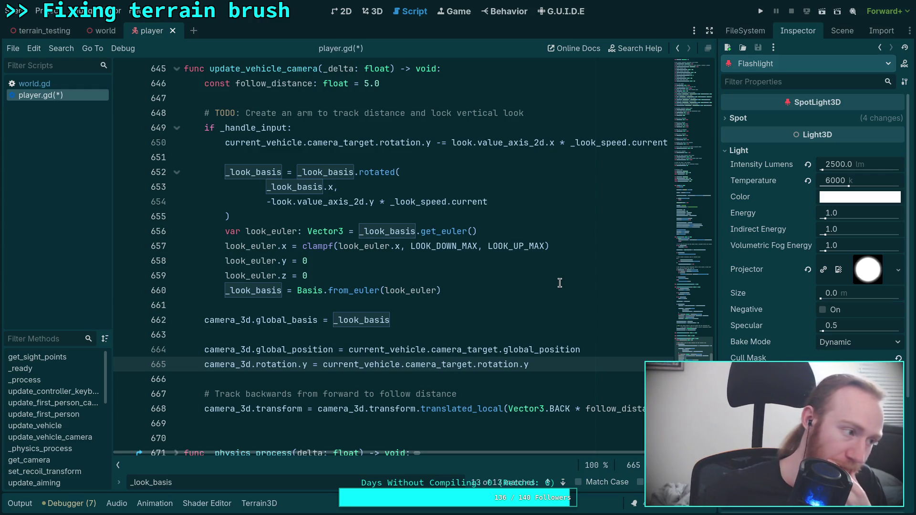
# - Save player.gd, relaunch the game, drive the truck while cycling camera views with C, then quit
pyautogui.hotkey('ctrl', 's')
pyautogui.click(759, 10)
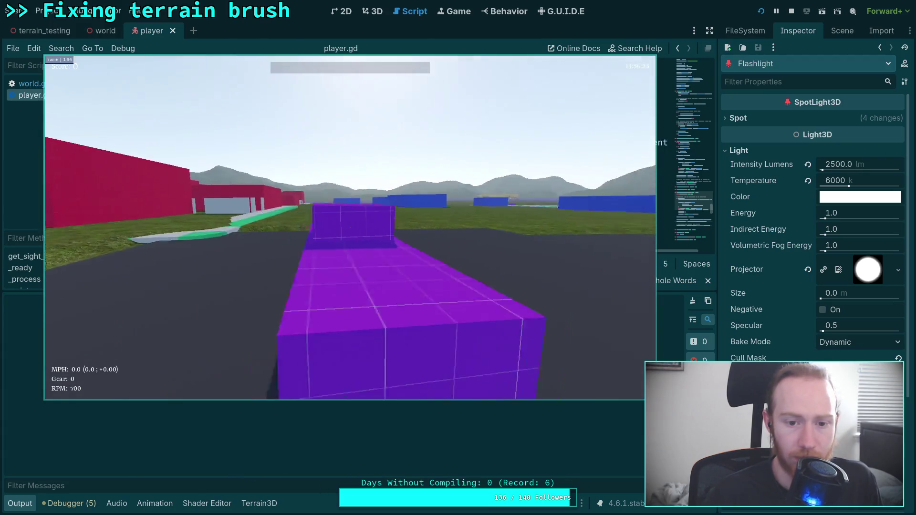
pyautogui.press('w')
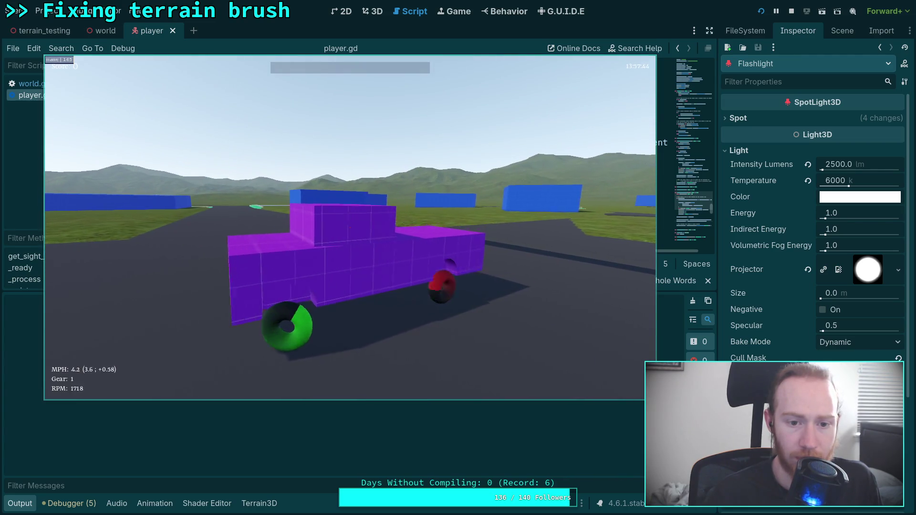
pyautogui.press('w')
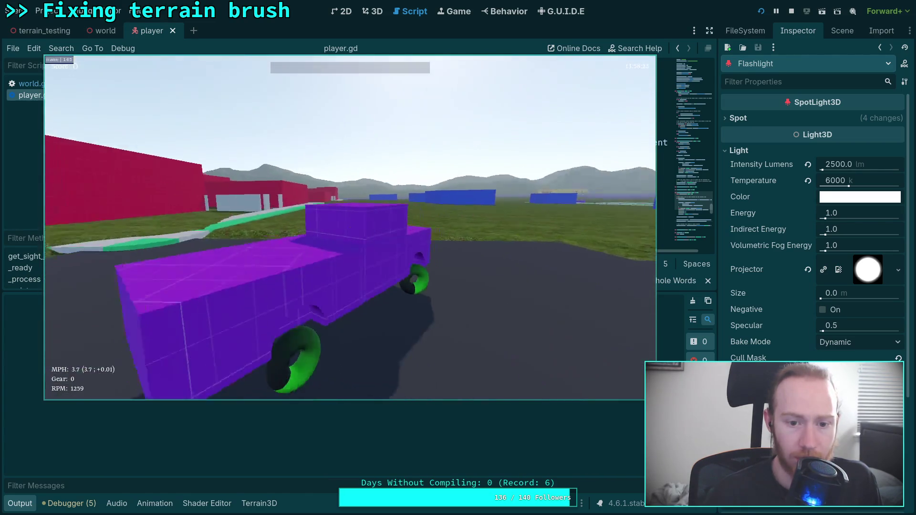
pyautogui.press('c')
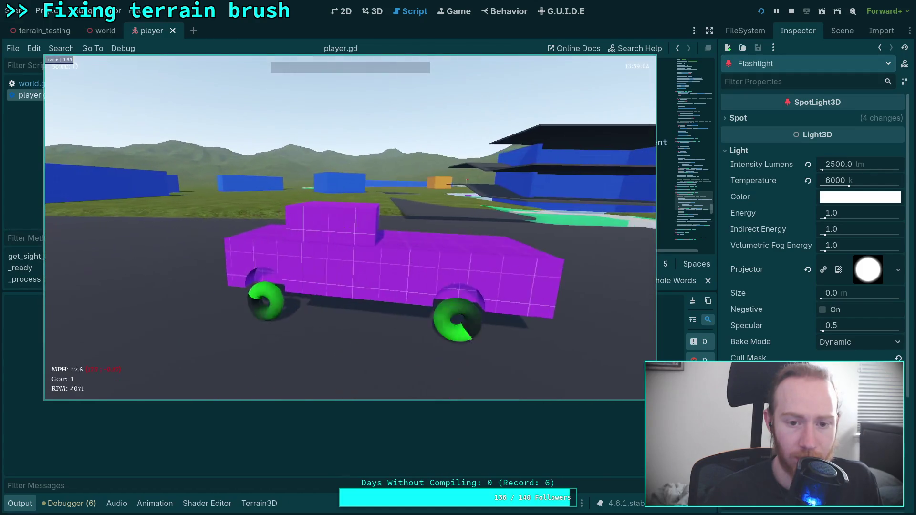
pyautogui.press('s')
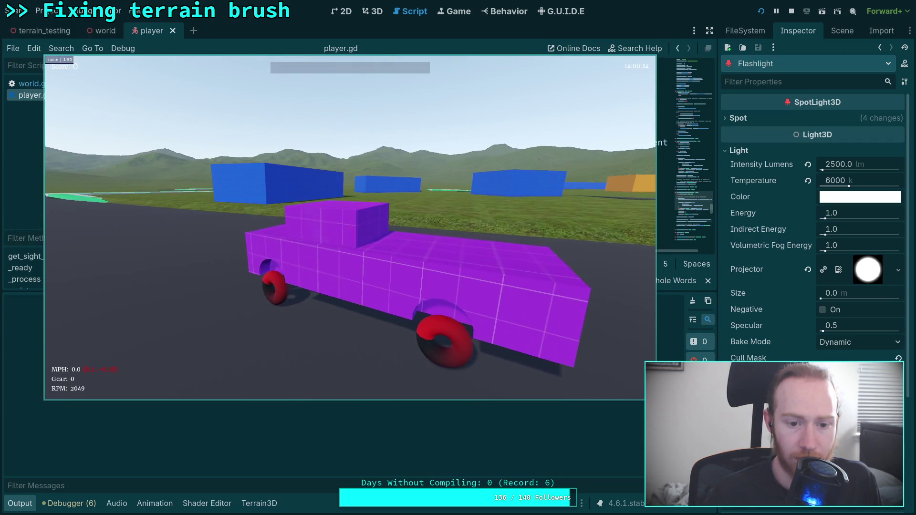
pyautogui.press('c')
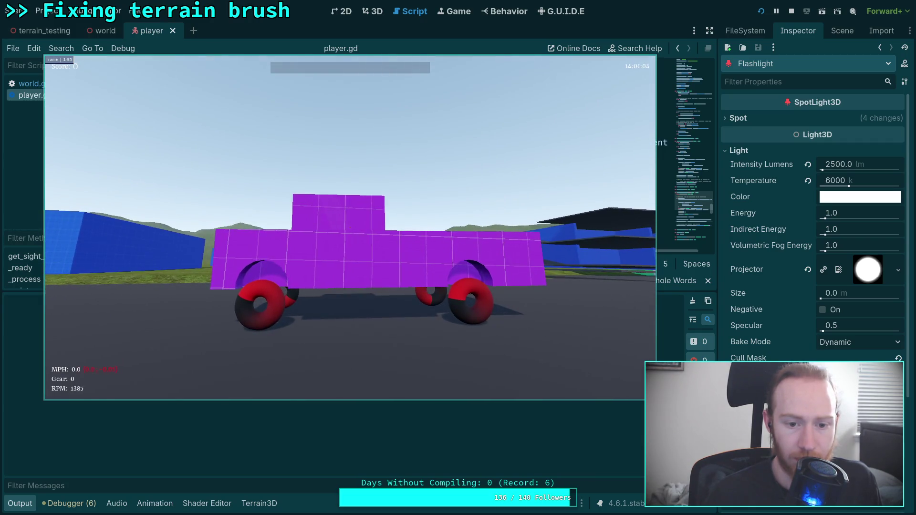
pyautogui.press('c')
pyautogui.press('w')
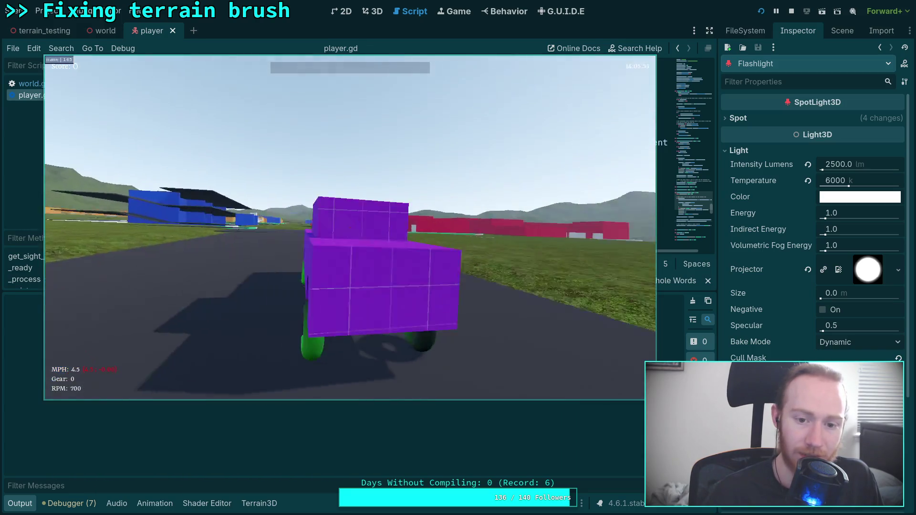
pyautogui.press('Escape')
pyautogui.click(338, 241)
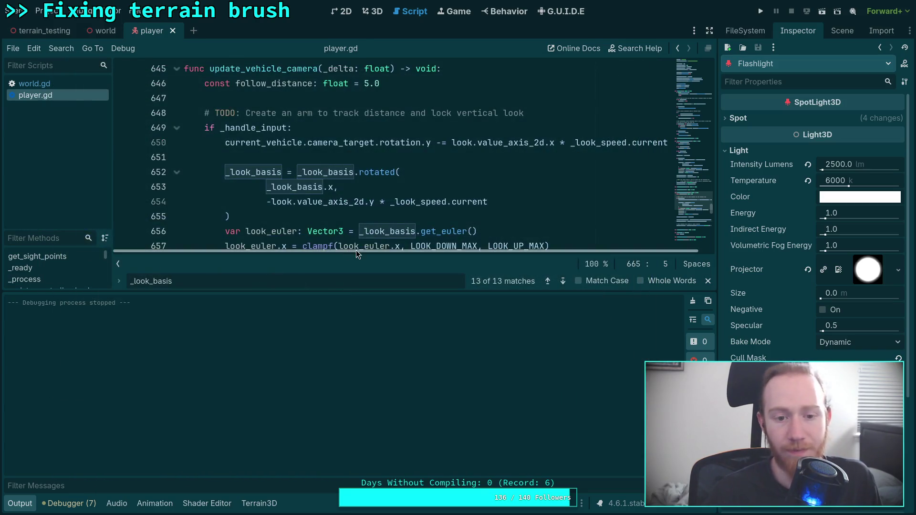
pyautogui.scroll(6, 363, 246)
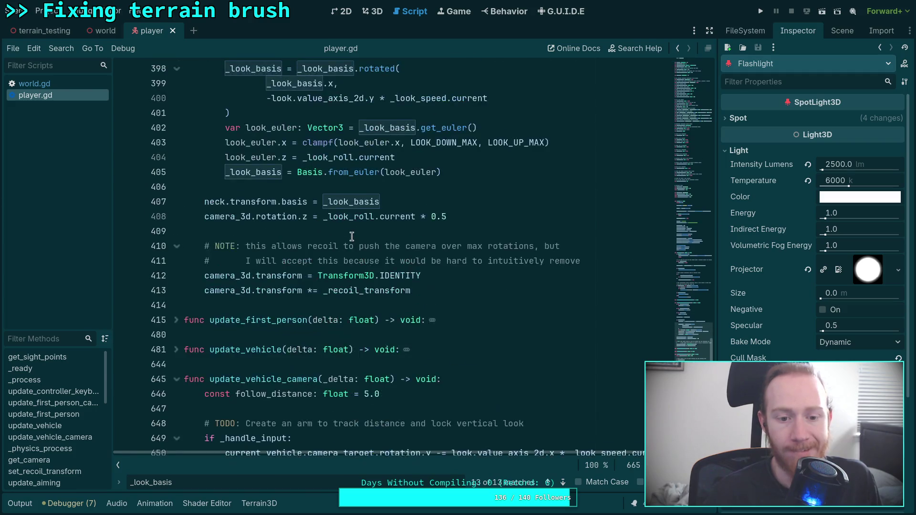
pyautogui.scroll(3, 347, 253)
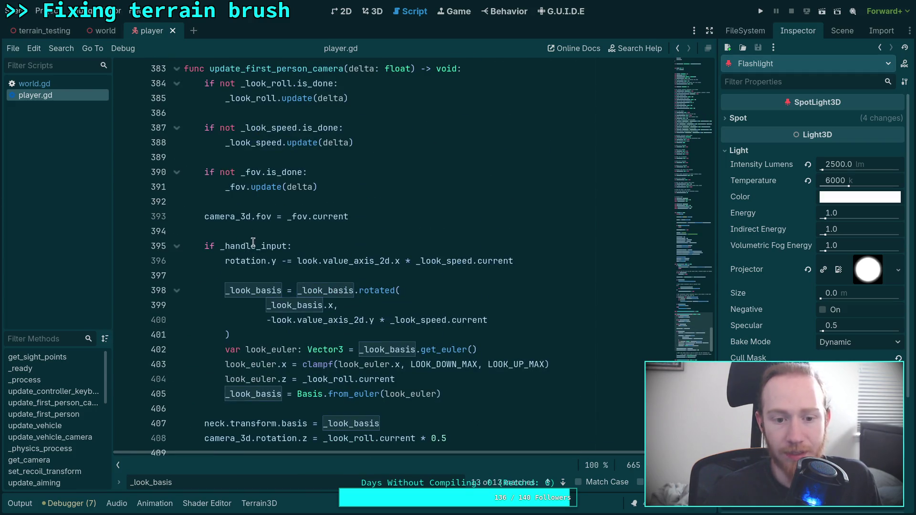
pyautogui.scroll(1, 253, 238)
pyautogui.doubleClick(299, 117)
pyautogui.scroll(-1, 503, 209)
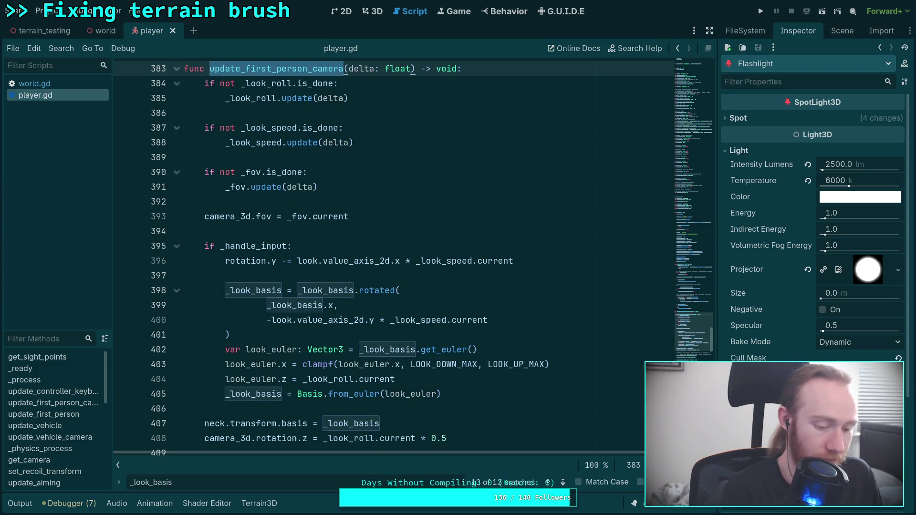
pyautogui.hotkey('ctrl', 'f')
pyautogui.click(563, 482)
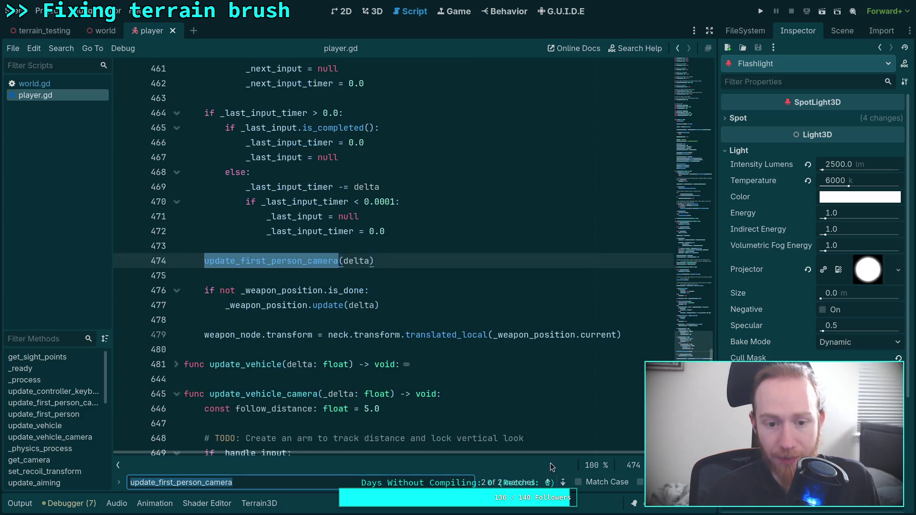
pyautogui.scroll(15, 426, 326)
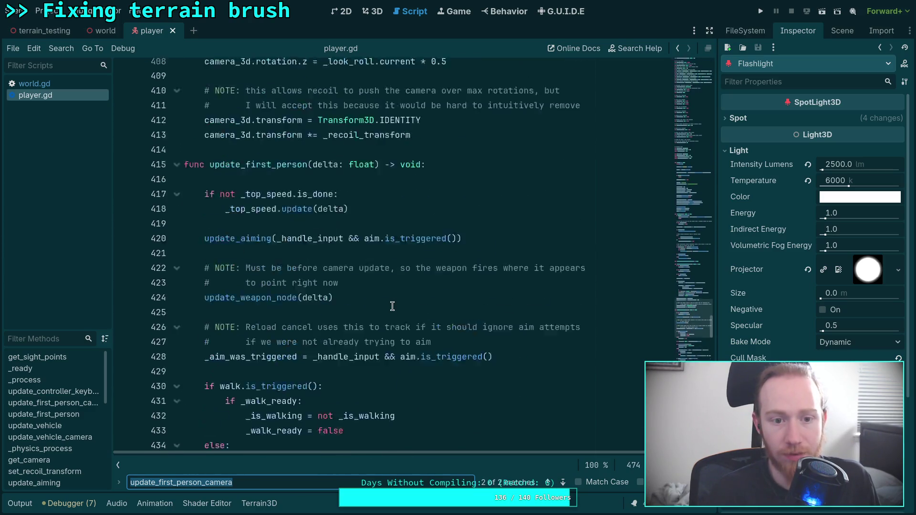
pyautogui.doubleClick(261, 231)
pyautogui.hotkey('ctrl', 'f')
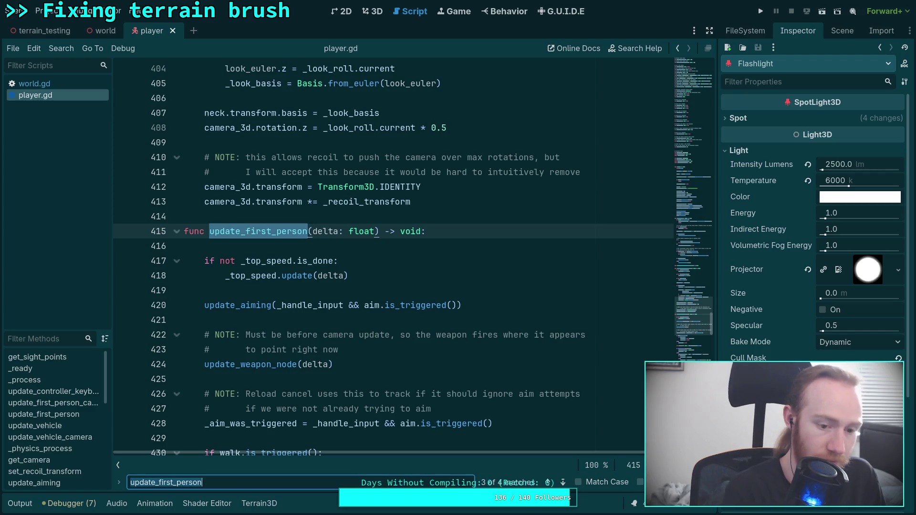
pyautogui.click(563, 482)
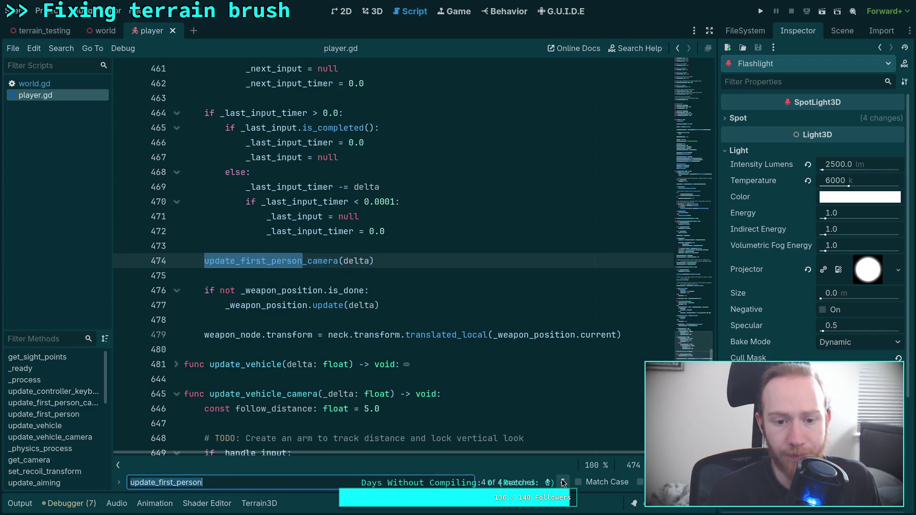
pyautogui.click(563, 482)
pyautogui.scroll(3, 345, 330)
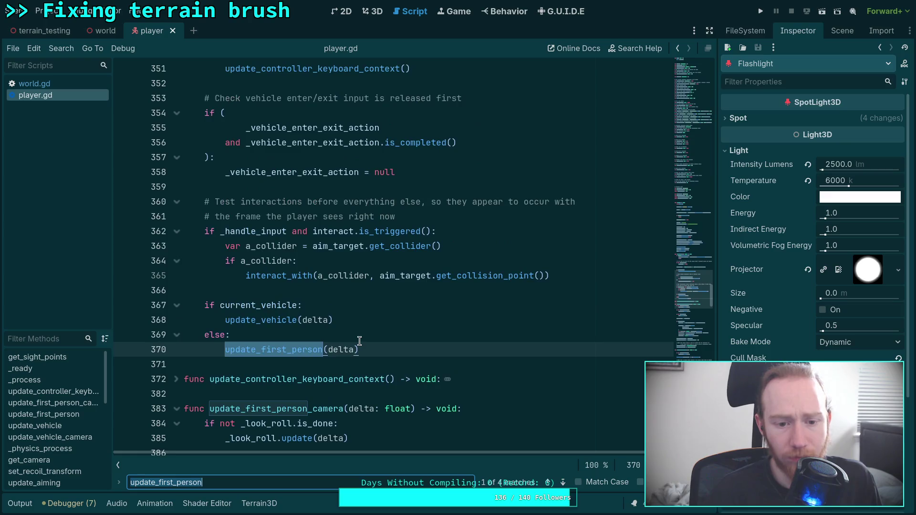
pyautogui.scroll(5, 346, 331)
pyautogui.scroll(-3, 346, 330)
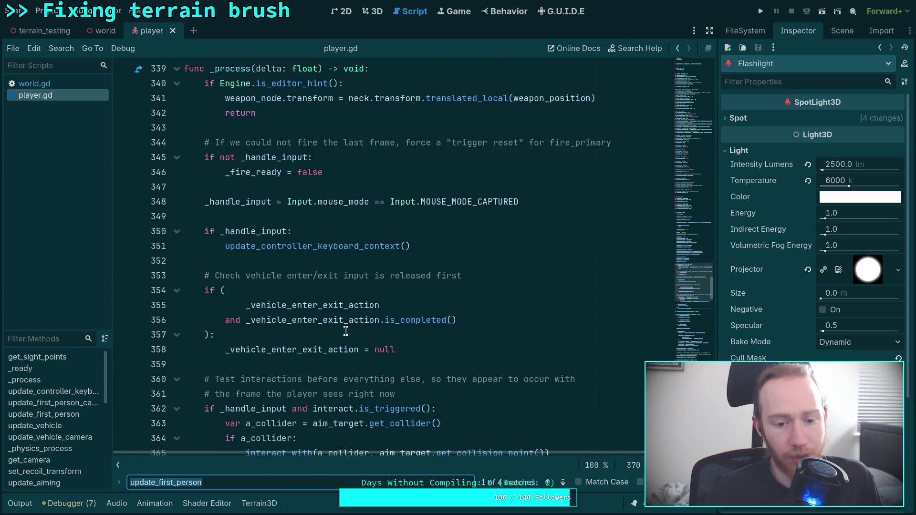
pyautogui.scroll(-2, 346, 331)
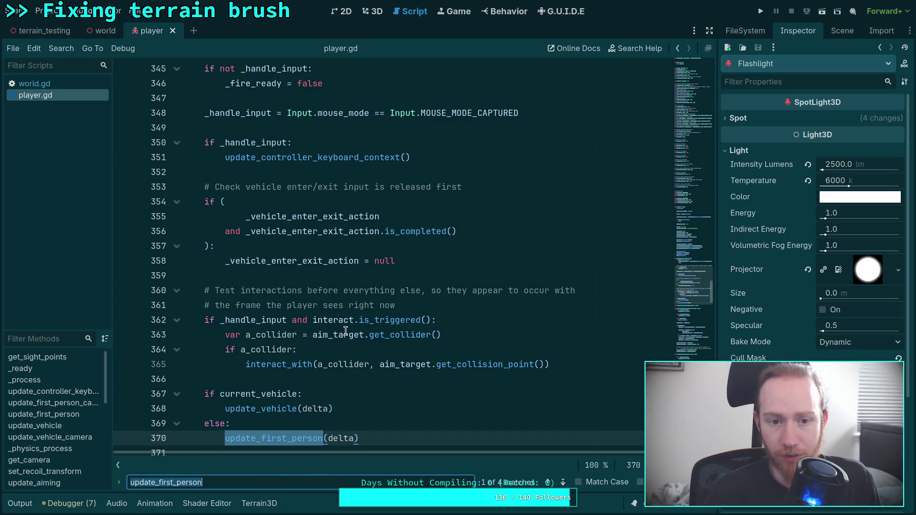
pyautogui.scroll(-4, 346, 331)
pyautogui.click(563, 482)
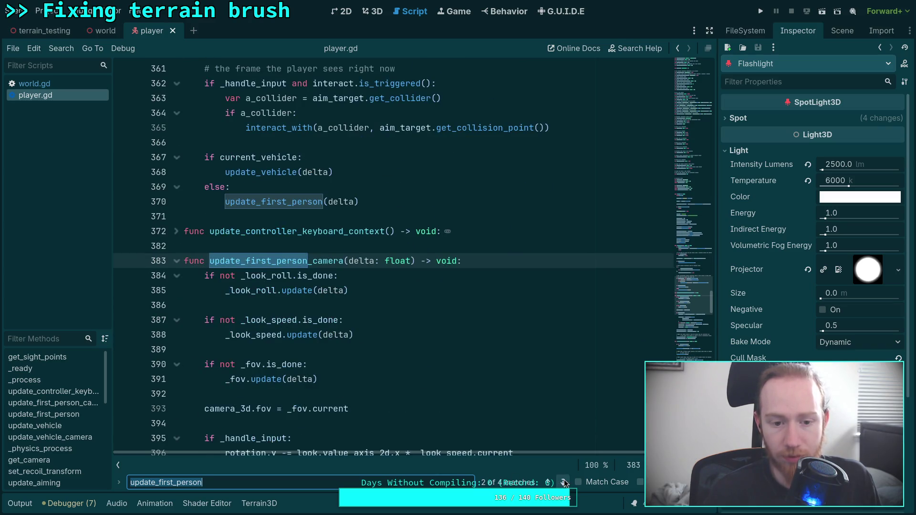
pyautogui.click(563, 482)
pyautogui.click(564, 480)
pyautogui.hotkey('shift', 'Return')
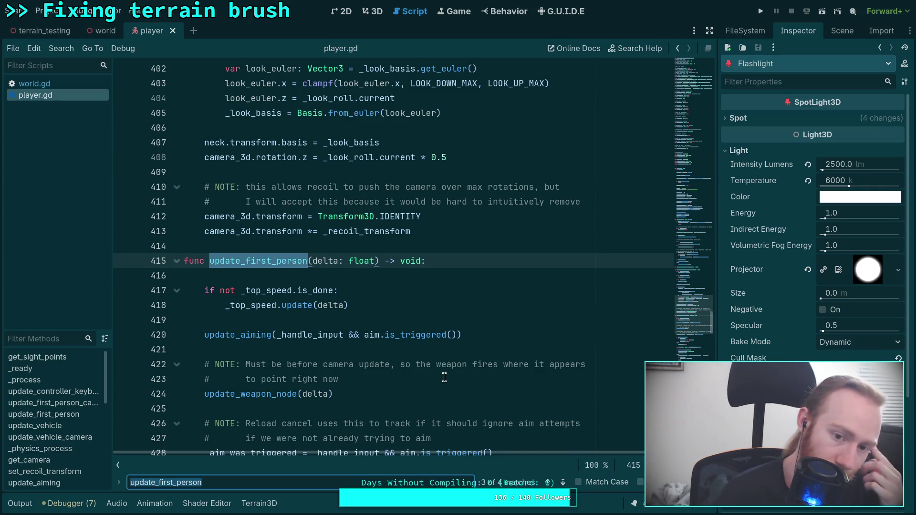
pyautogui.scroll(-3, 444, 378)
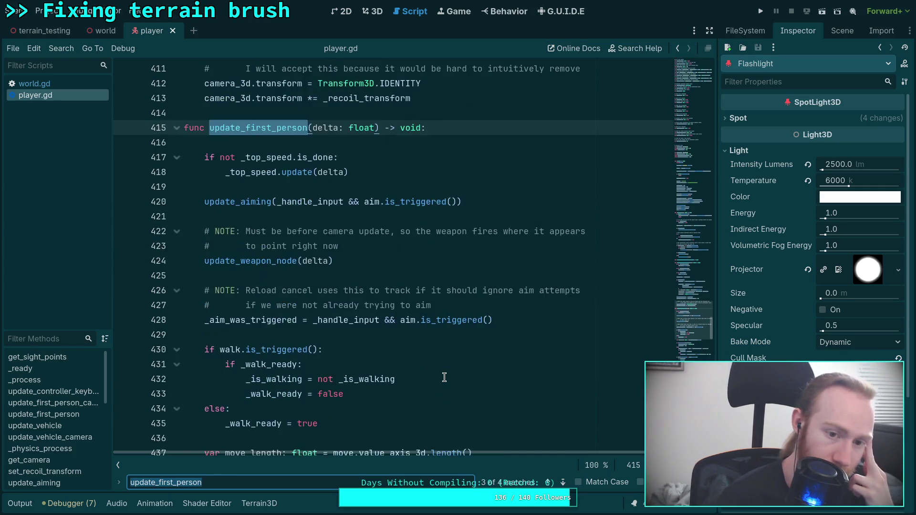
pyautogui.scroll(-14, 411, 346)
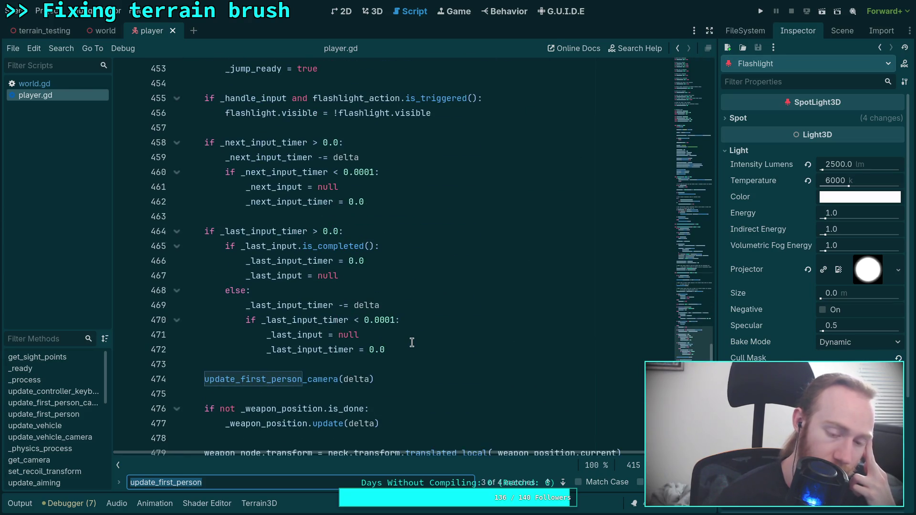
pyautogui.scroll(-15, 412, 343)
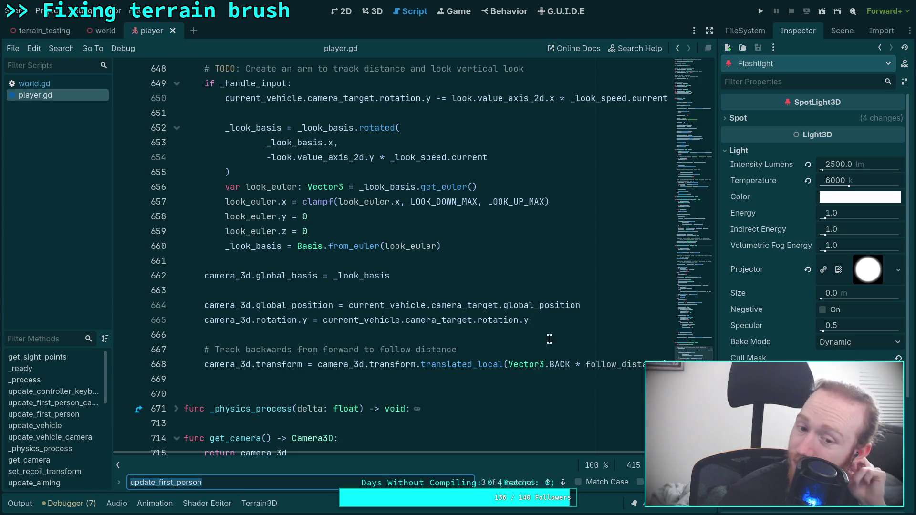
# - Turn line 664 into a global_transform copy from camera_target and move it above the global_basis line
pyautogui.click(615, 308)
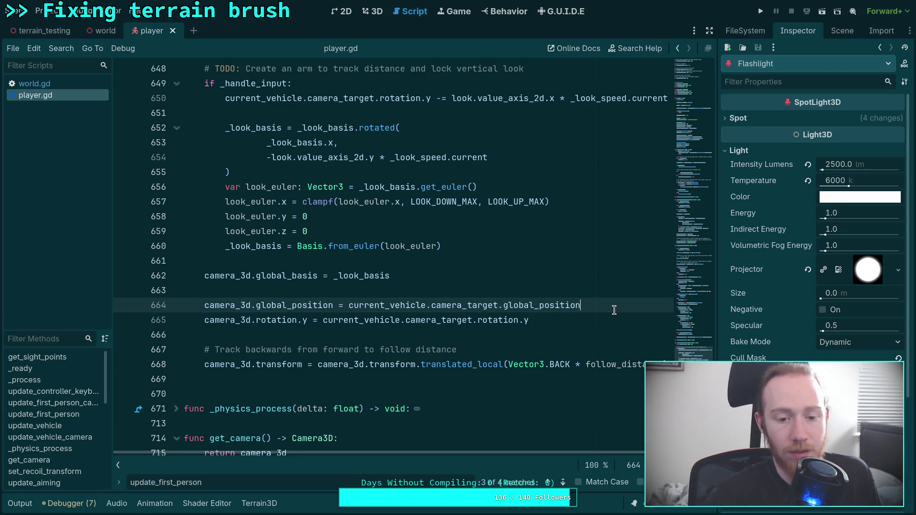
pyautogui.press('Return')
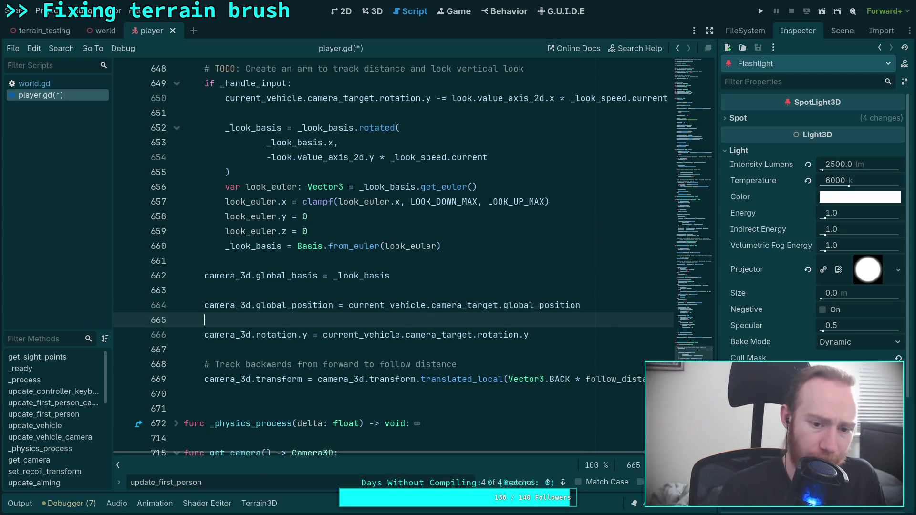
pyautogui.press('Up')
pyautogui.moveTo(292, 306); pyautogui.dragTo(332, 306)
pyautogui.write('transform')
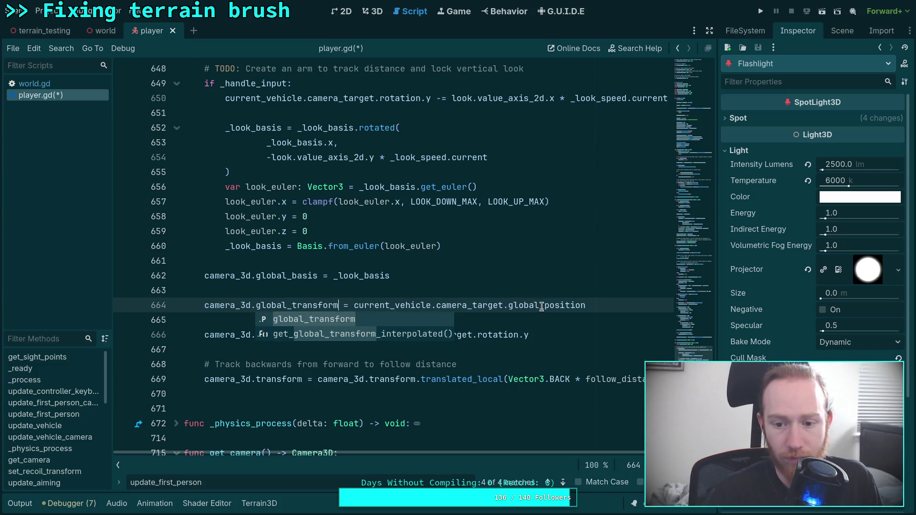
pyautogui.moveTo(544, 305); pyautogui.dragTo(596, 302)
pyautogui.write('transform')
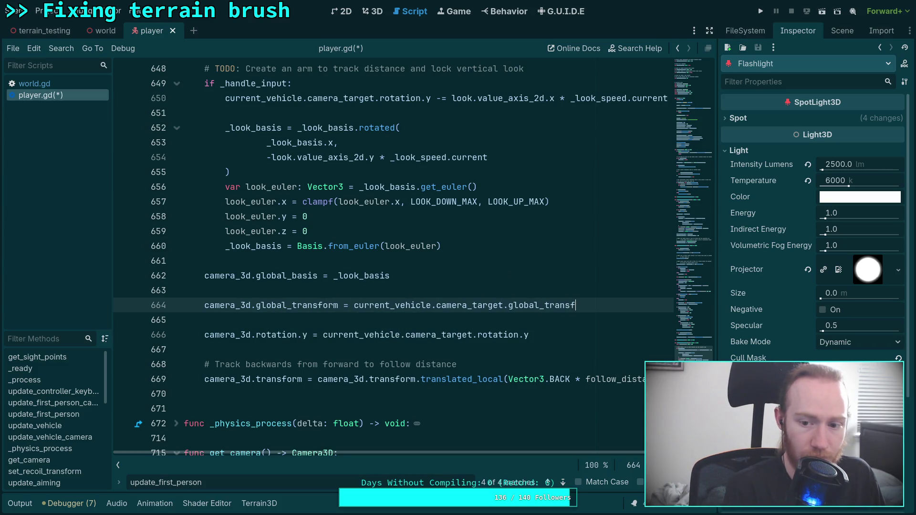
pyautogui.hotkey('alt', 'Up')
pyautogui.hotkey('alt', 'Up')
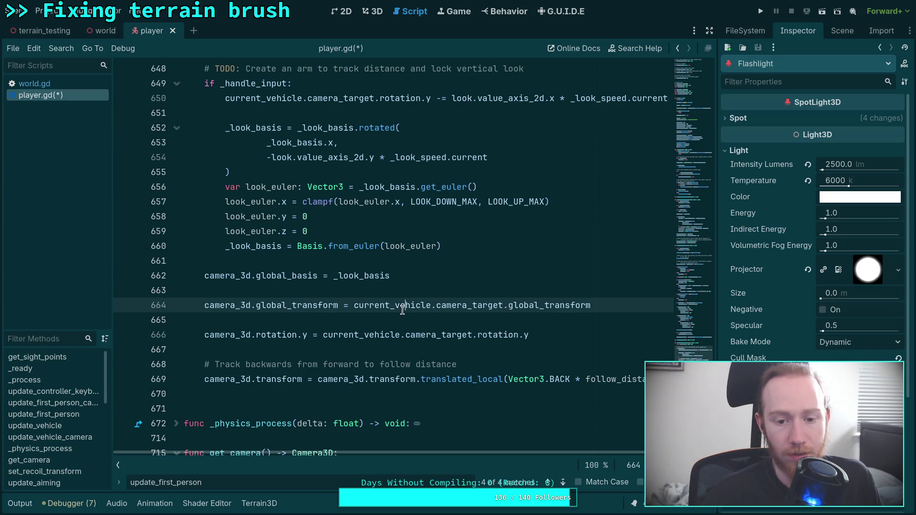
pyautogui.click(377, 309)
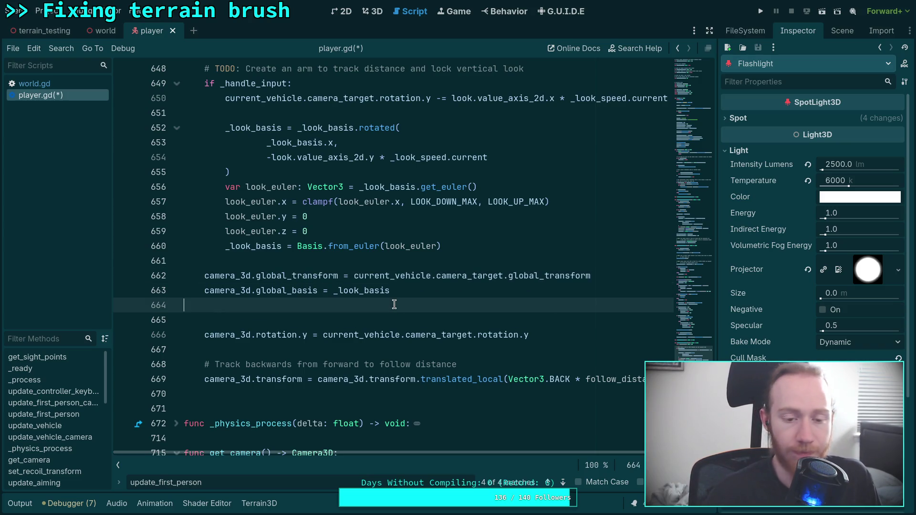
pyautogui.press('BackSpace')
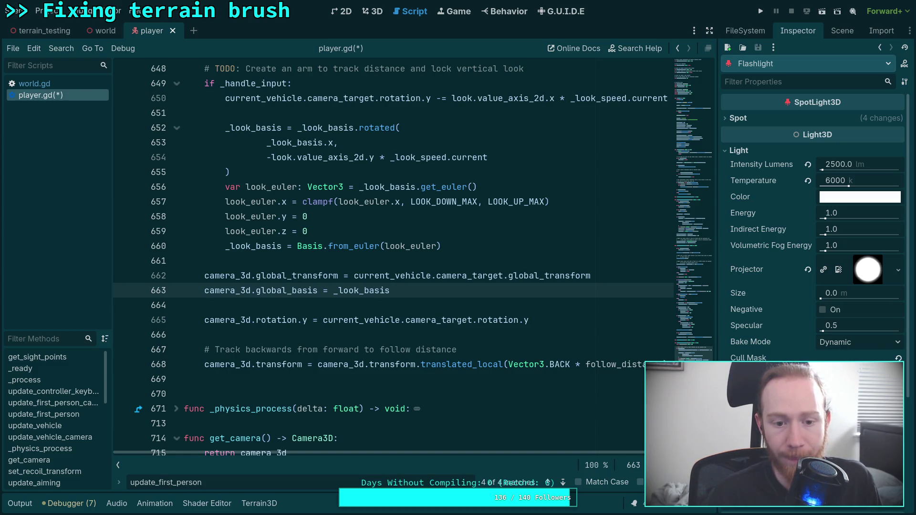
pyautogui.press('Down')
pyautogui.press('Down')
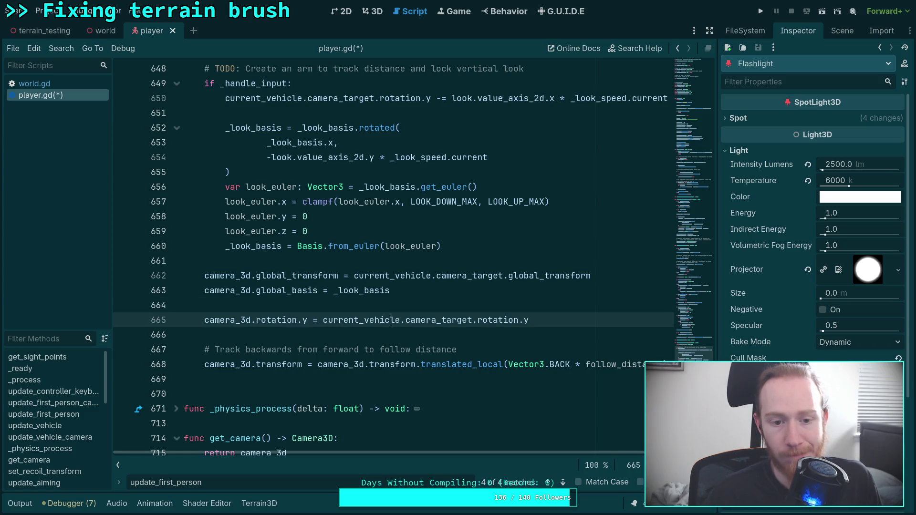
# - Review the look_euler lines 657–659 and the camera rotation.y line below
pyautogui.scroll(1, 319, 270)
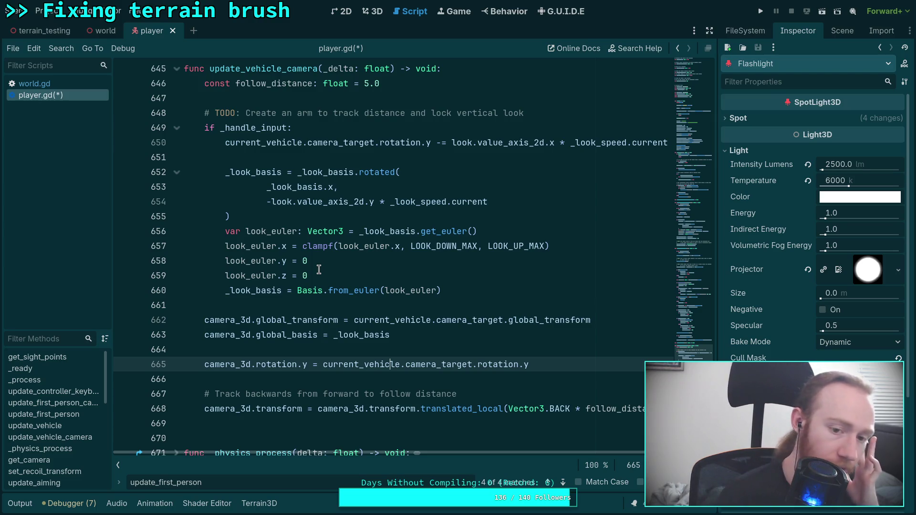
pyautogui.moveTo(314, 275); pyautogui.dragTo(225, 245)
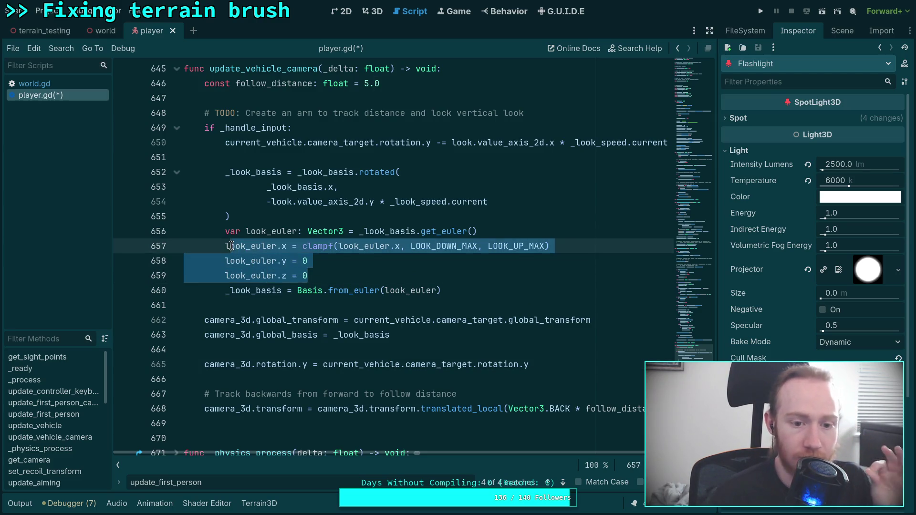
pyautogui.click(345, 269)
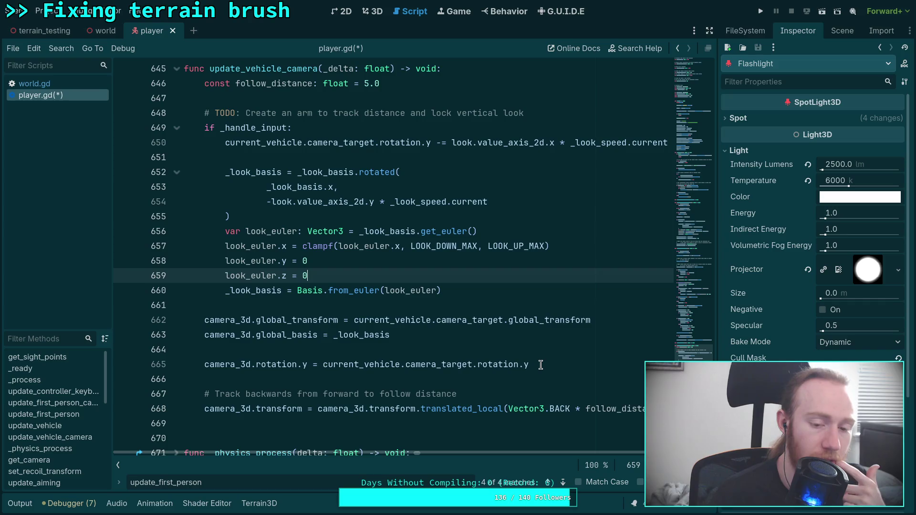
pyautogui.moveTo(541, 365); pyautogui.dragTo(537, 354)
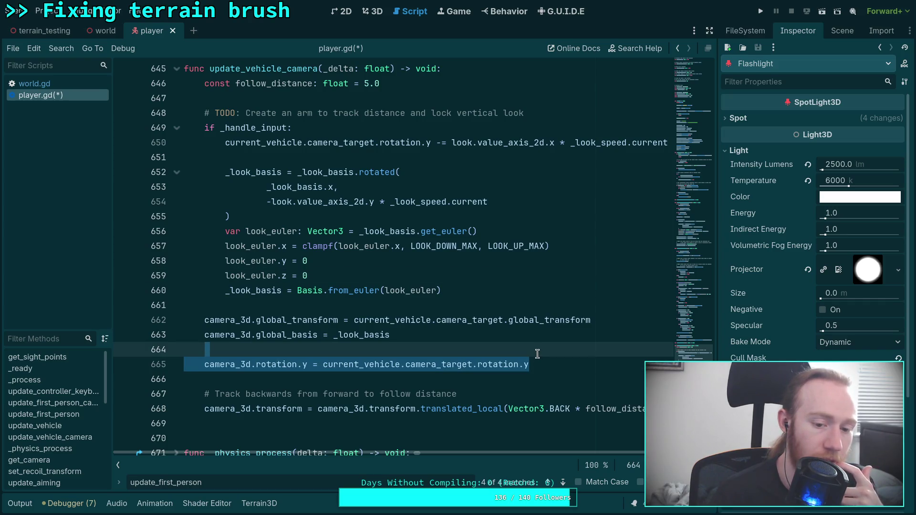
pyautogui.click(520, 351)
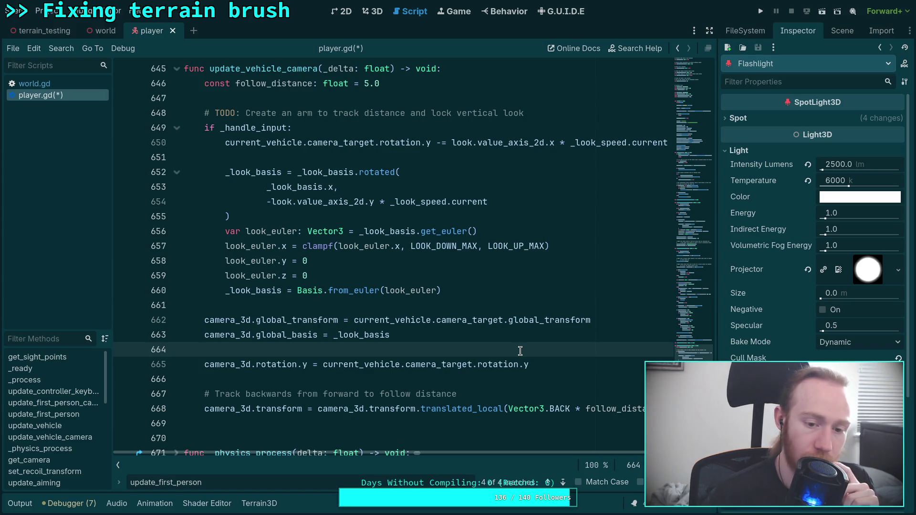
# - Make the follow-offset line 668 use global_transform on both sides
pyautogui.click(254, 408)
pyautogui.moveTo(255, 408); pyautogui.dragTo(300, 409)
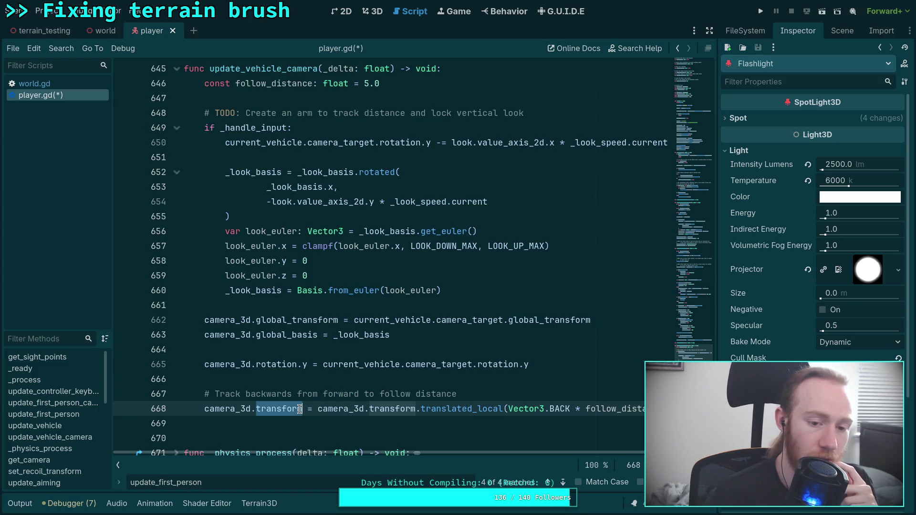
pyautogui.write('fl')
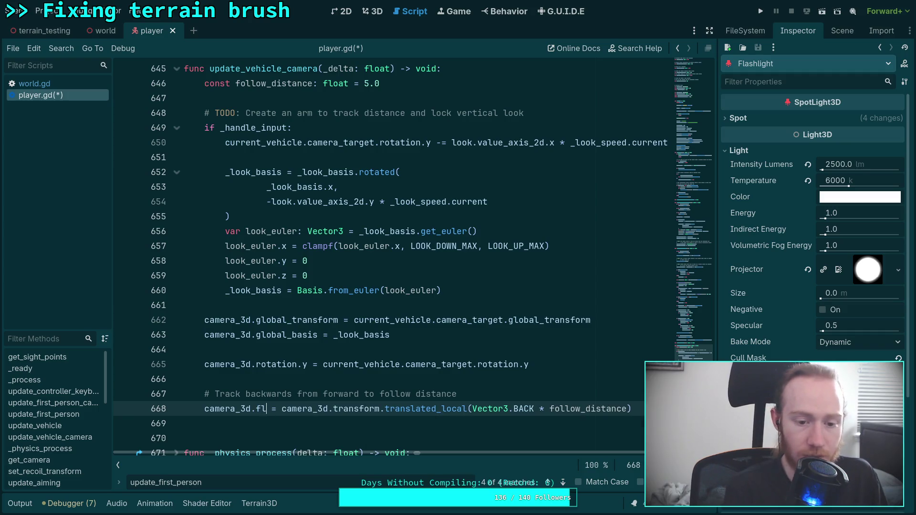
pyautogui.press('BackSpace')
pyautogui.press('BackSpace')
pyautogui.write('global_transform')
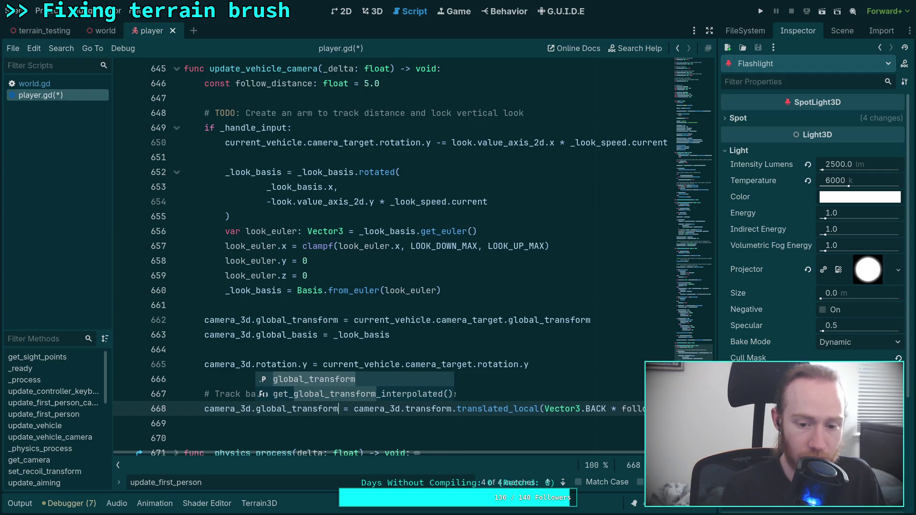
pyautogui.press('Escape')
pyautogui.click(406, 409)
pyautogui.write('global_')
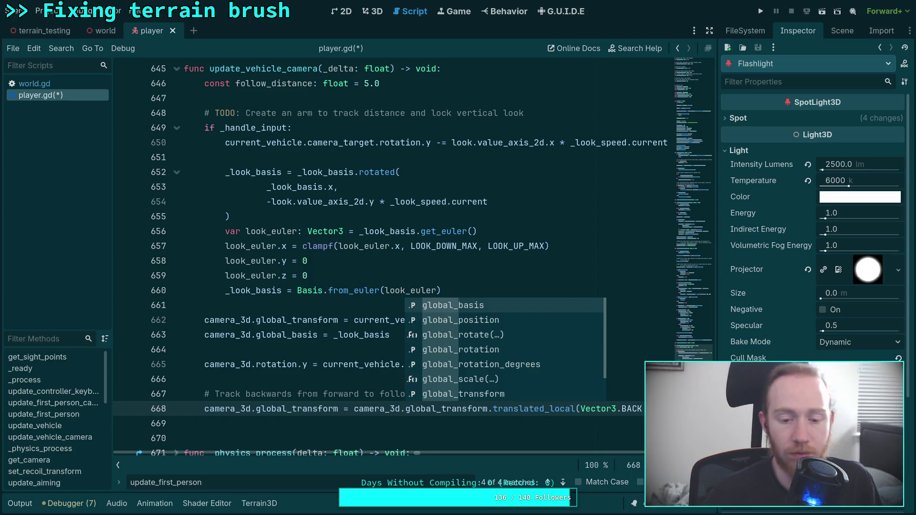
pyautogui.press('Escape')
pyautogui.press('Down')
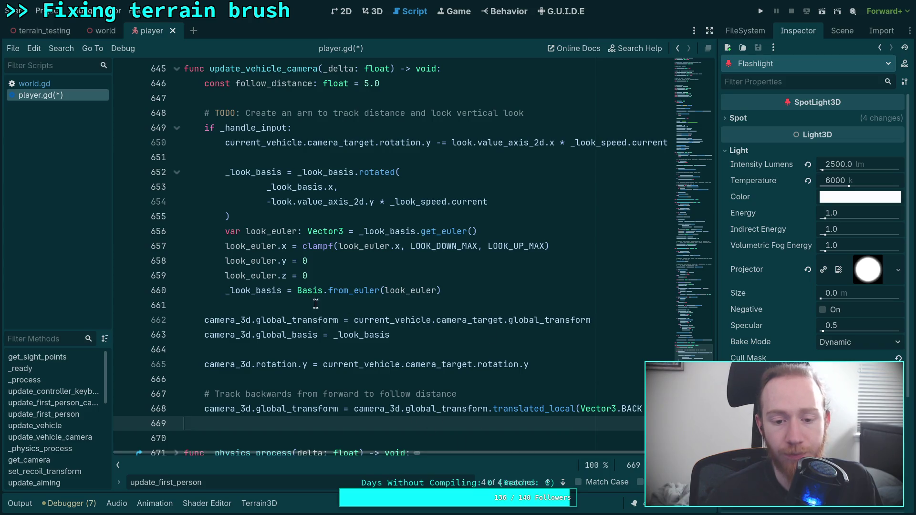
# - Change line 662 to set global_position from the camera target's global_position above global_basis, then save
pyautogui.moveTo(292, 320); pyautogui.dragTo(325, 323)
pyautogui.doubleClick(325, 321)
pyautogui.write('position')
pyautogui.hotkey('alt', 'Down')
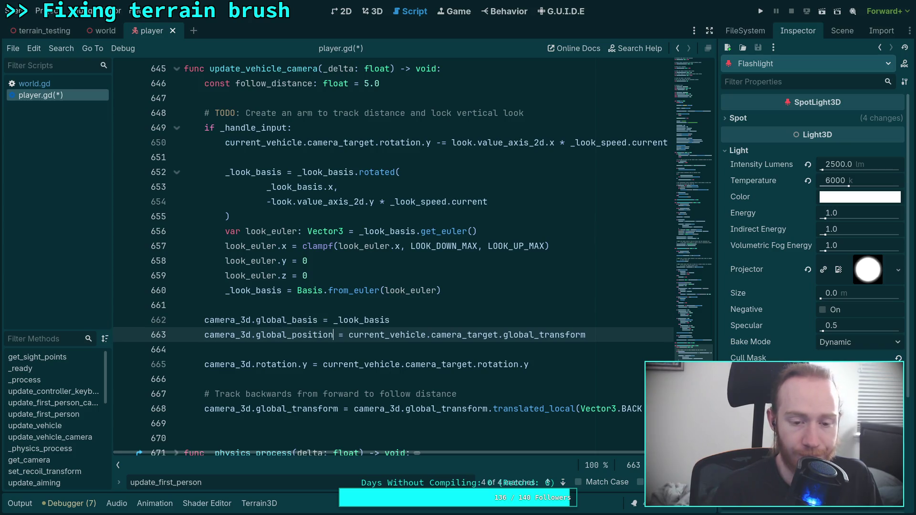
pyautogui.hotkey('alt', 'Up')
pyautogui.hotkey('alt', 'Down')
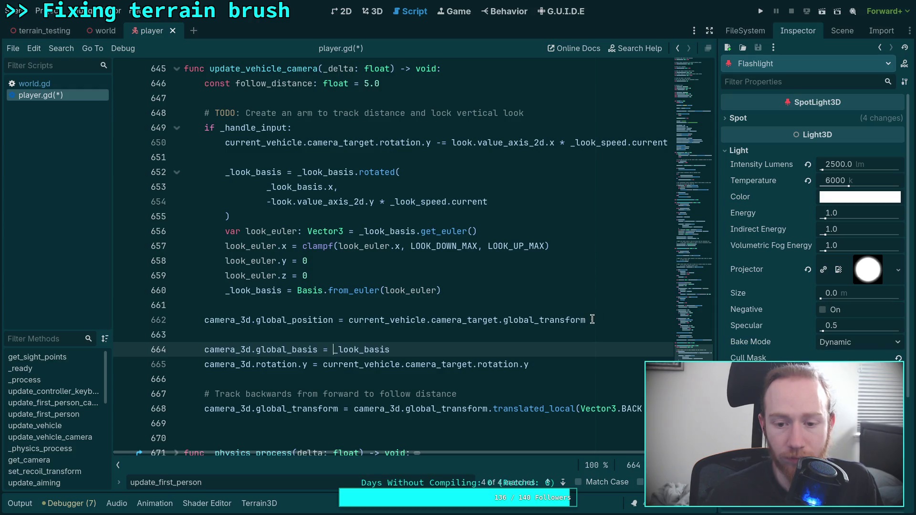
pyautogui.doubleClick(549, 324)
pyautogui.write('position')
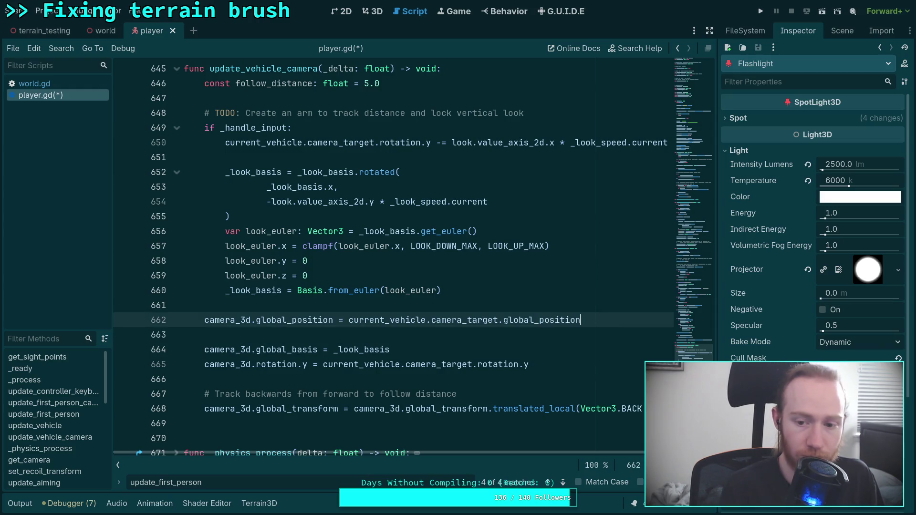
pyautogui.hscroll(3, 520, 453)
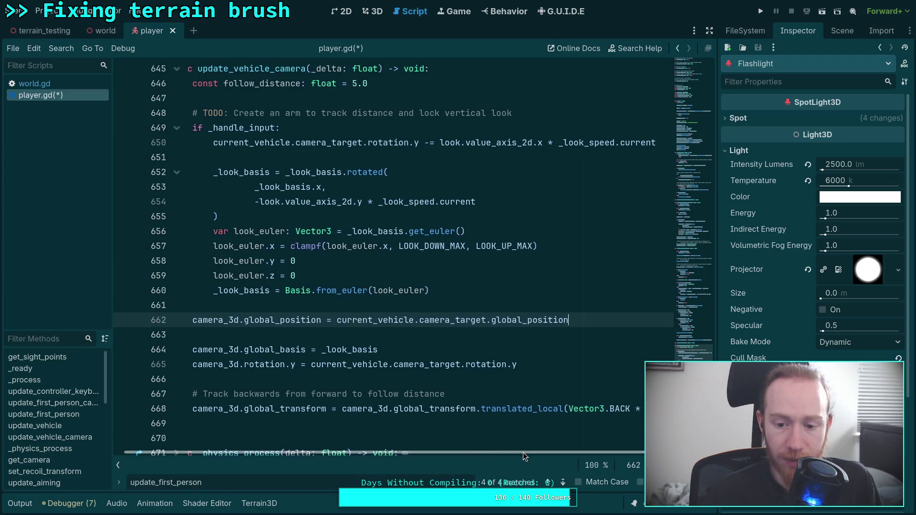
pyautogui.click(627, 408)
pyautogui.hotkey('ctrl', 's')
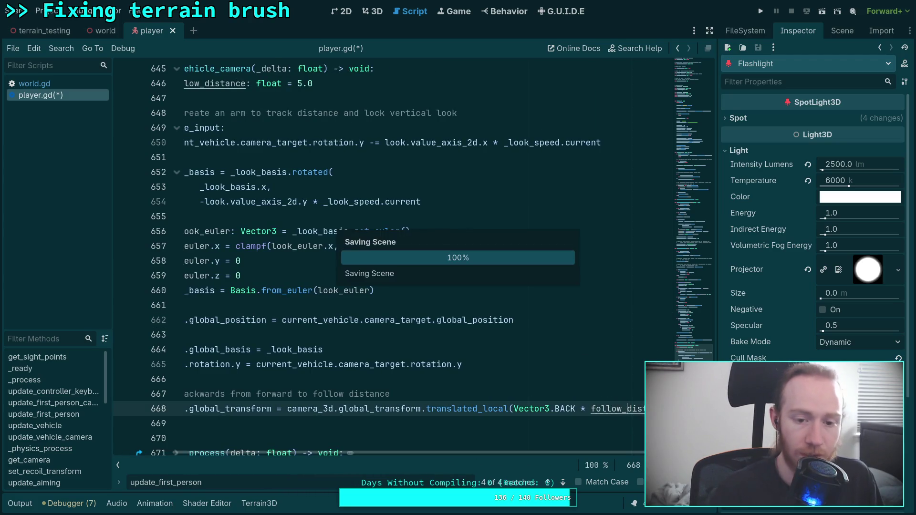
# - Select and delete the look_euler.y = 0 line, leaving look_euler.z = 0
pyautogui.hscroll(-3, 500, 453)
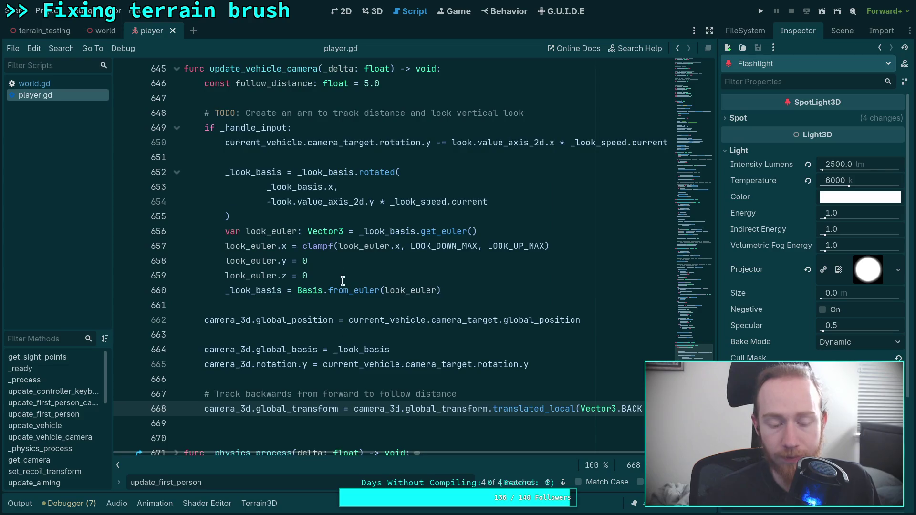
pyautogui.click(319, 273)
pyautogui.moveTo(318, 273); pyautogui.dragTo(169, 263)
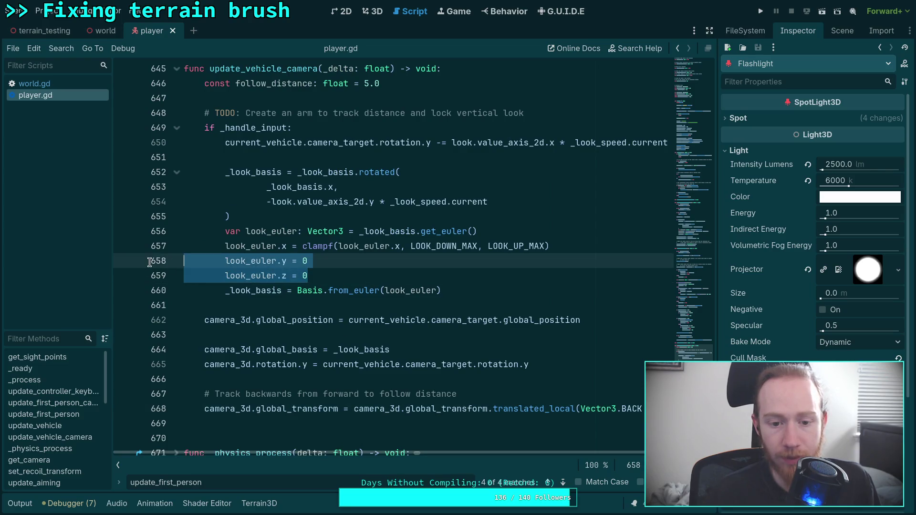
pyautogui.click(359, 259)
pyautogui.moveTo(338, 259); pyautogui.dragTo(156, 264)
pyautogui.press('BackSpace')
pyautogui.press('BackSpace')
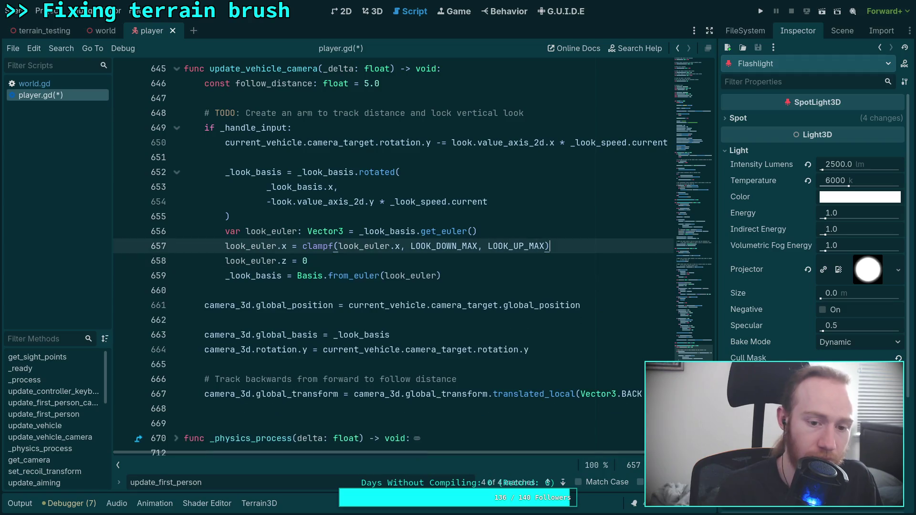
pyautogui.click(761, 11)
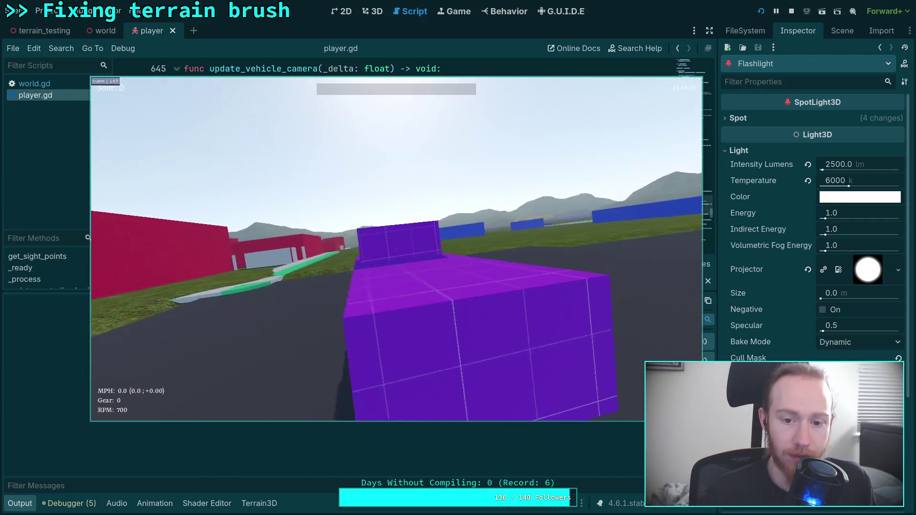
pyautogui.press('Escape')
pyautogui.click(396, 267)
pyautogui.click(19, 504)
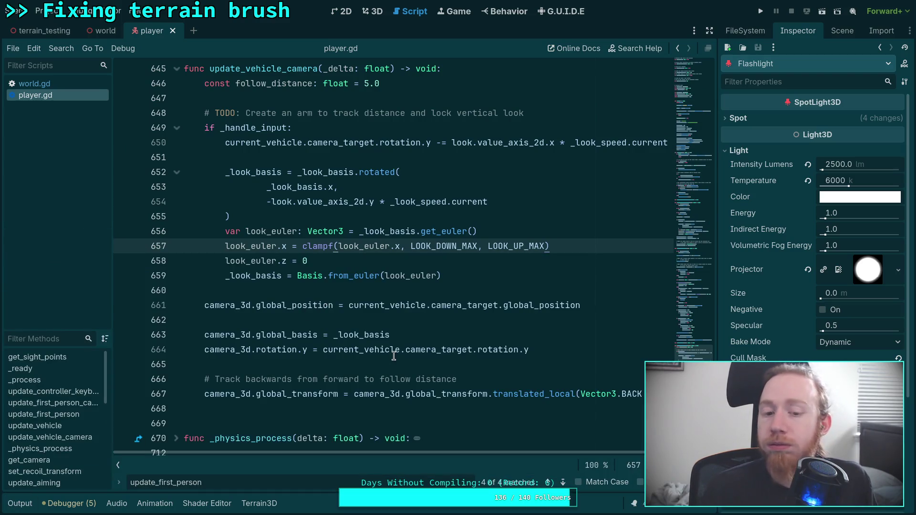
# - Change line 661 to copy camera_target.global_transform into camera_3d.global_transform, then save player.gd
pyautogui.click(482, 296)
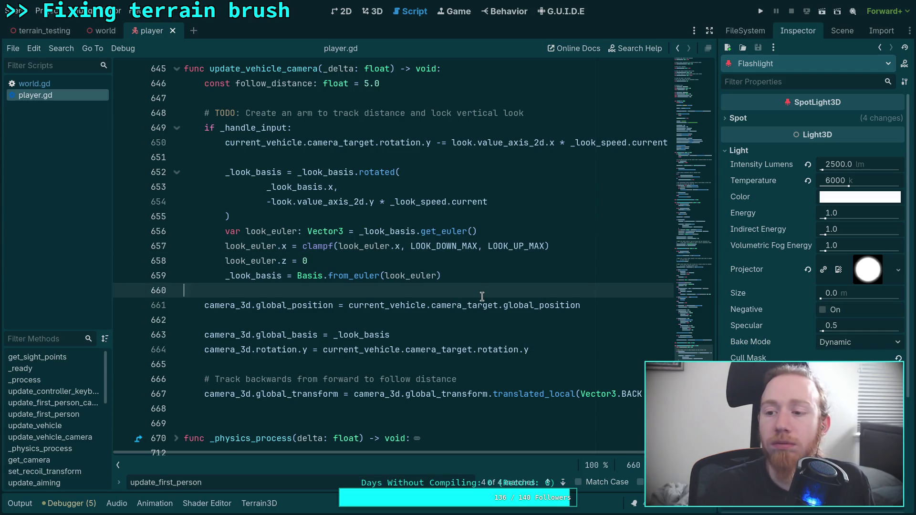
pyautogui.press('Return')
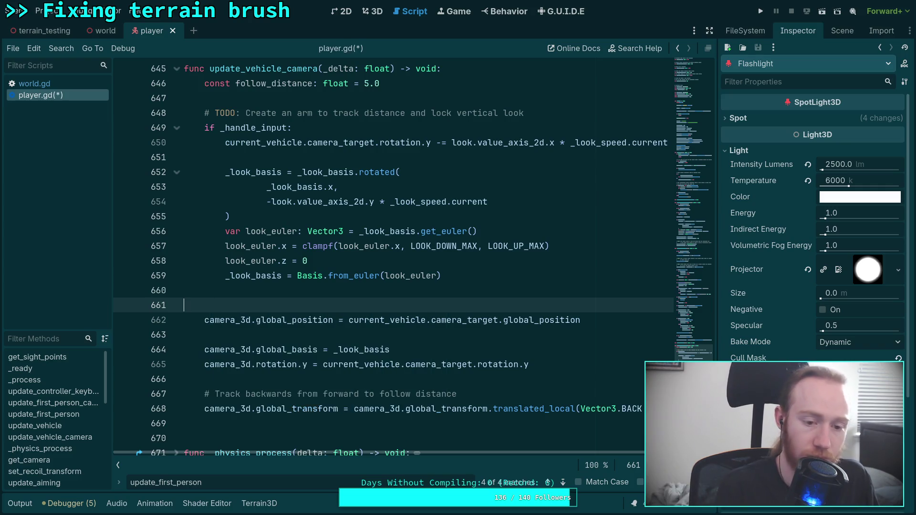
pyautogui.press('BackSpace')
pyautogui.press('BackSpace')
pyautogui.moveTo(293, 306); pyautogui.dragTo(334, 306)
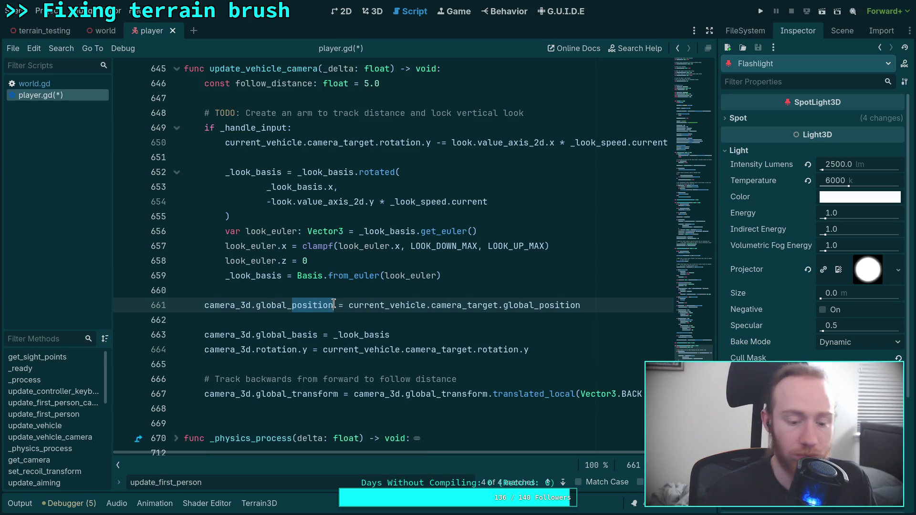
pyautogui.write('transform')
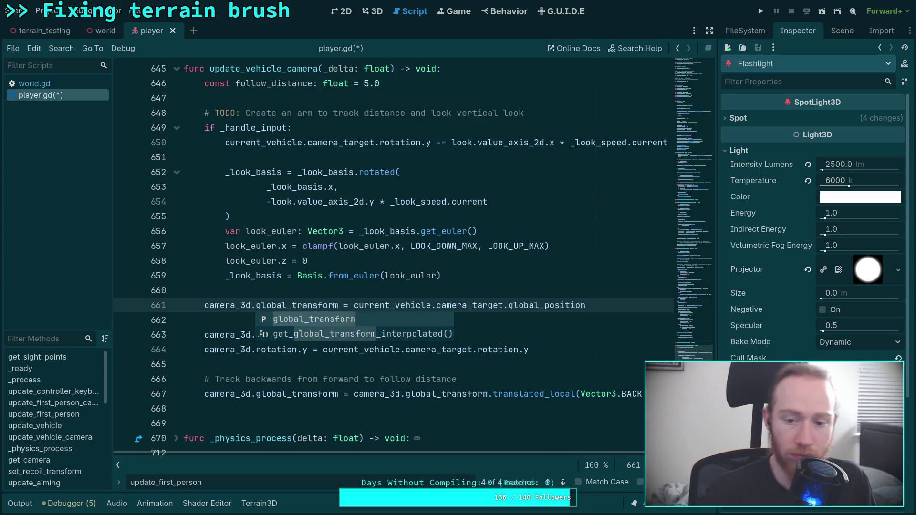
pyautogui.moveTo(543, 306); pyautogui.dragTo(586, 306)
pyautogui.write('transf')
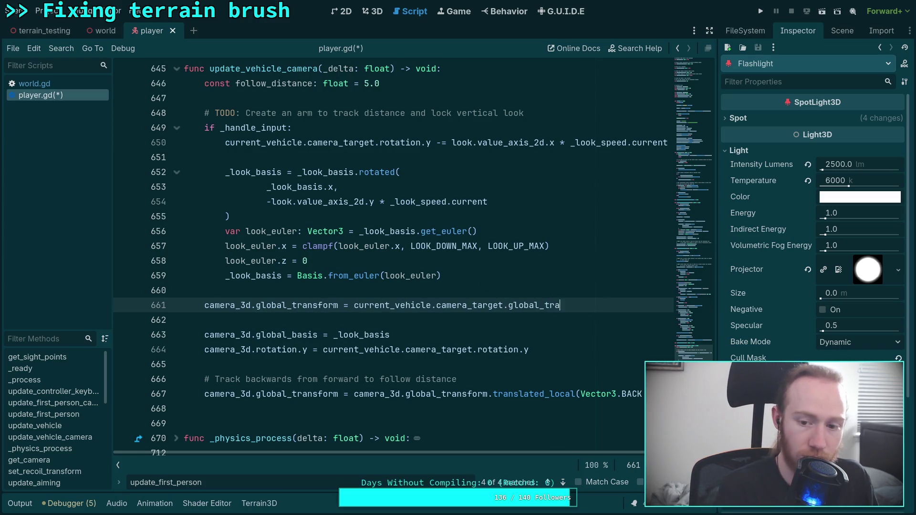
pyautogui.write('orm')
pyautogui.hotkey('ctrl', 's')
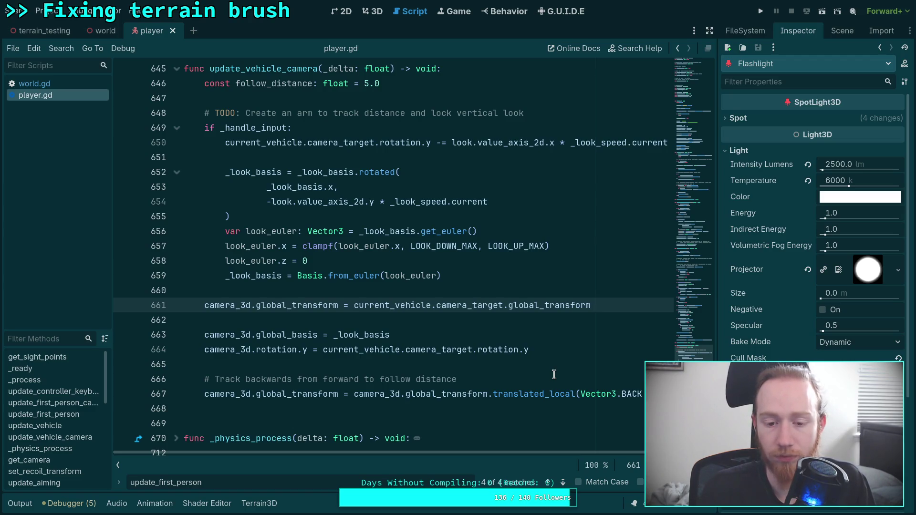
# - Run the game, enter the truck to check the camera, exit to desktop, and collapse the output log
pyautogui.click(761, 16)
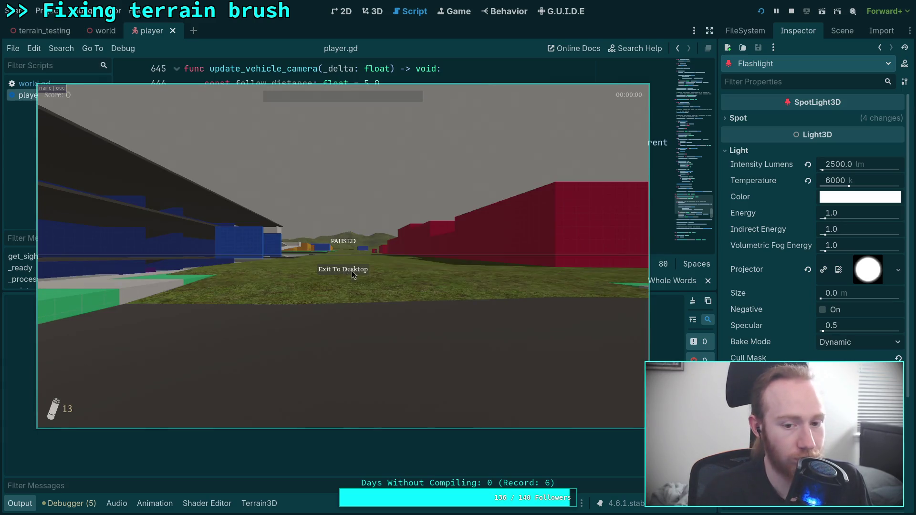
pyautogui.press('e')
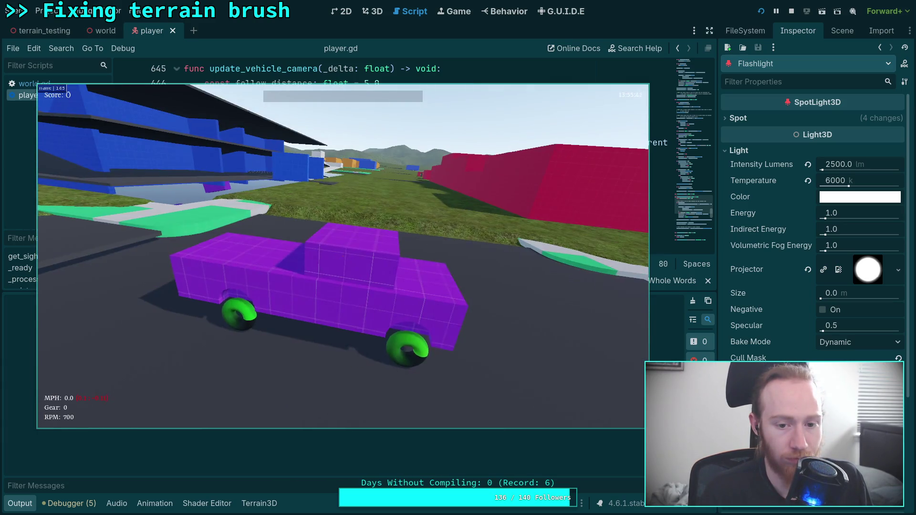
pyautogui.press('Escape')
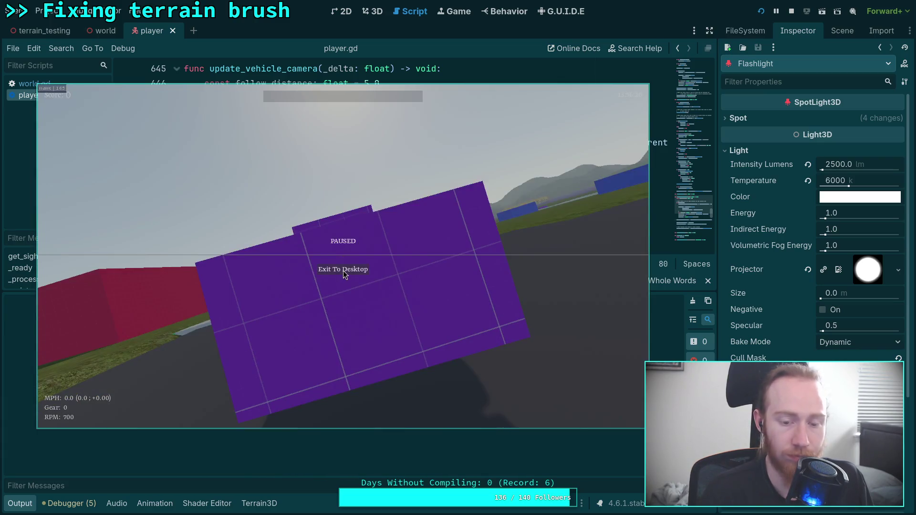
pyautogui.click(342, 270)
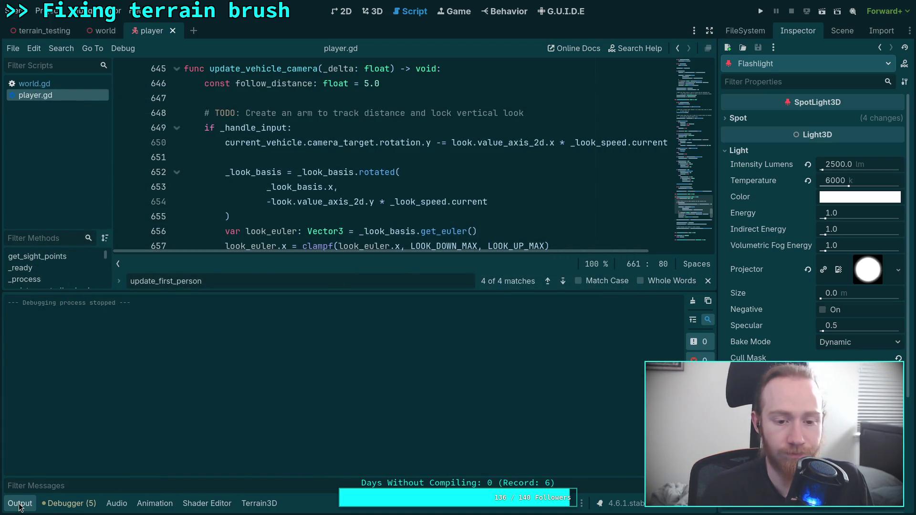
pyautogui.click(19, 504)
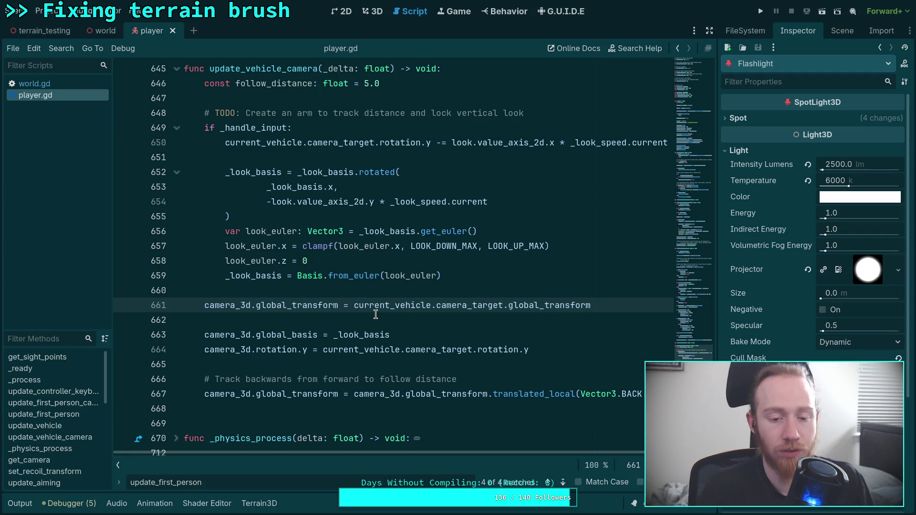
# - Delete the global_basis and rotation.y lines below line 661, save, and launch the game
pyautogui.click(555, 346)
pyautogui.moveTo(555, 346); pyautogui.dragTo(549, 322)
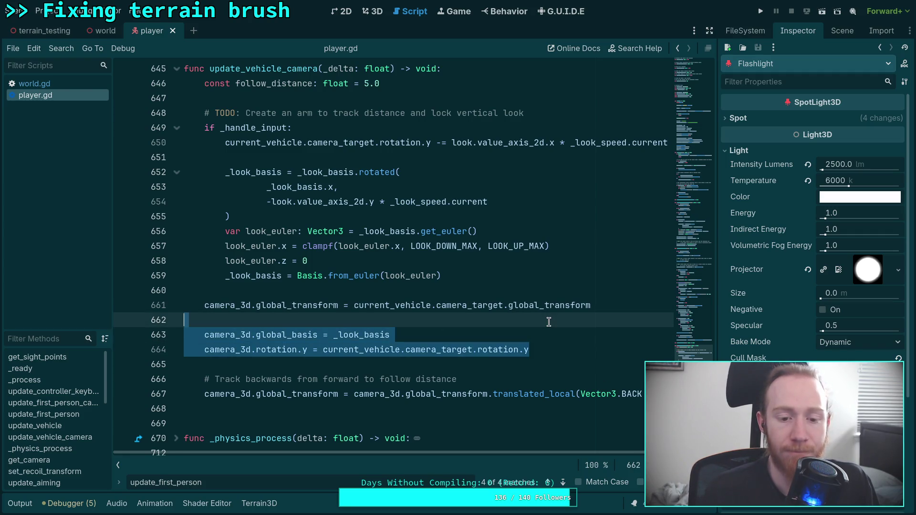
pyautogui.click(509, 340)
pyautogui.moveTo(543, 353); pyautogui.dragTo(558, 325)
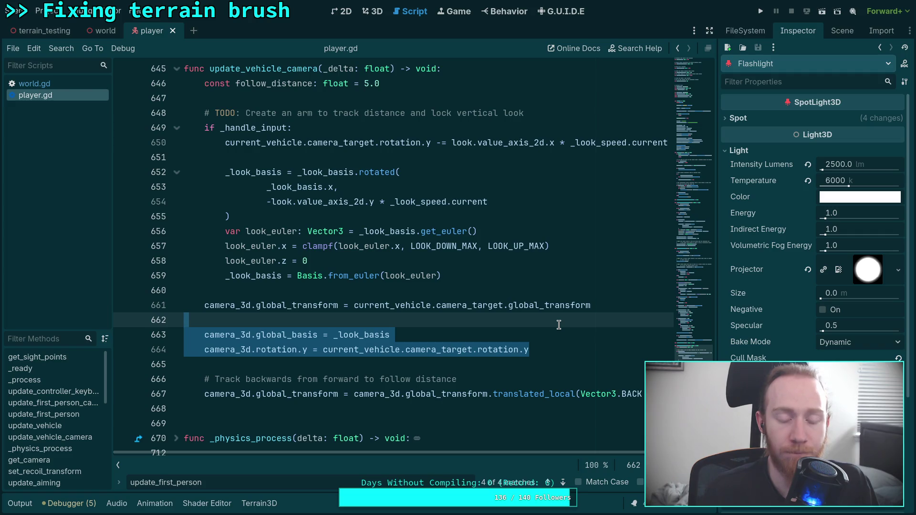
pyautogui.press('BackSpace')
pyautogui.press('BackSpace')
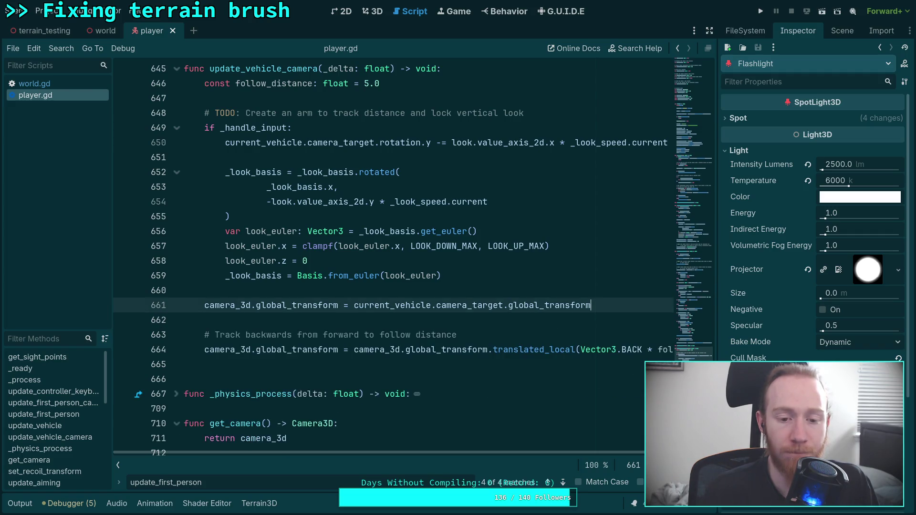
pyautogui.hotkey('ctrl', 's')
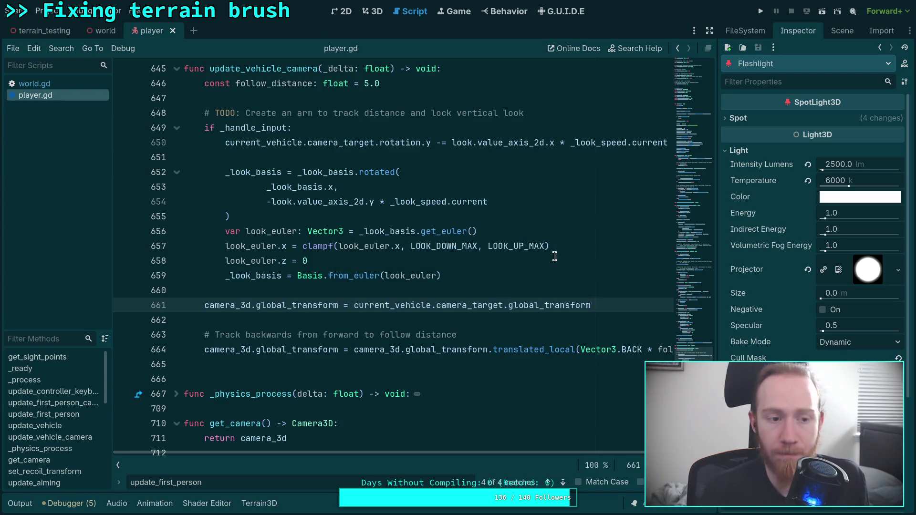
pyautogui.click(760, 11)
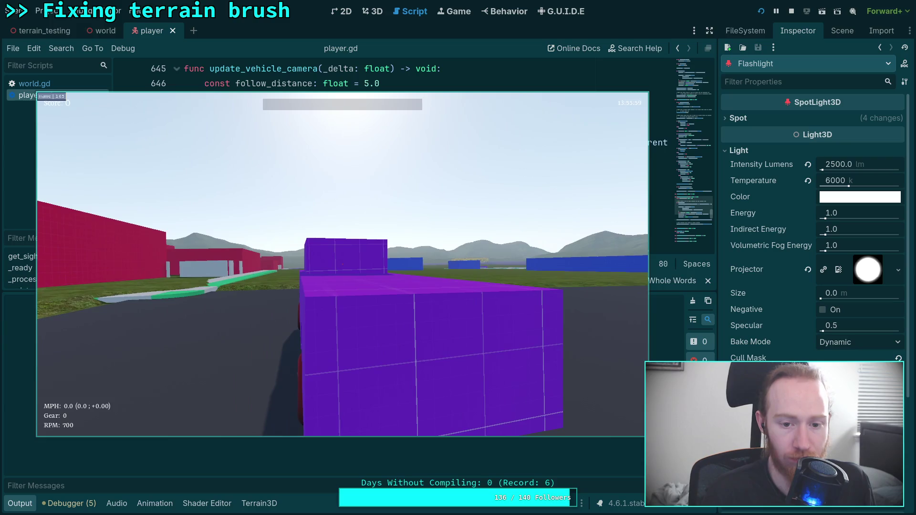
pyautogui.press('F8')
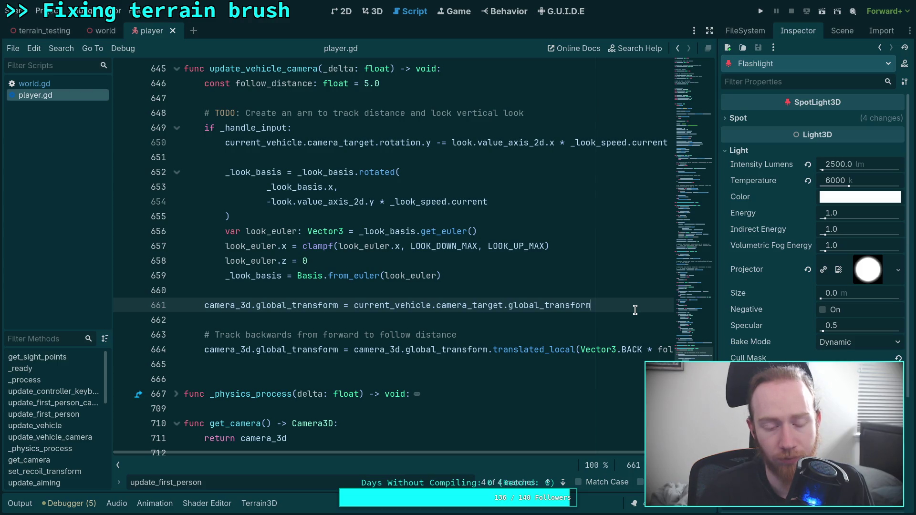
# - Rewrite line 661 as camera_3d.global_position = current_vehicle.camera_target.global_position and save
pyautogui.moveTo(292, 307); pyautogui.dragTo(338, 308)
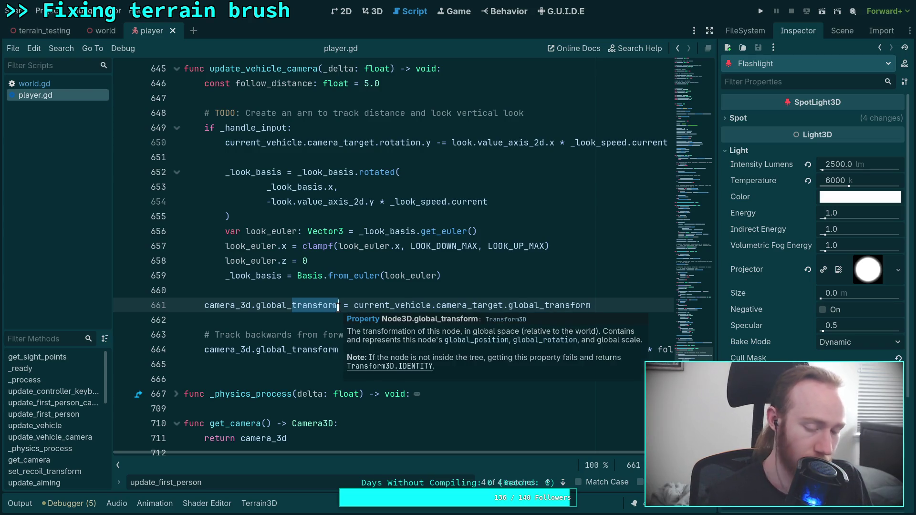
pyautogui.press('BackSpace')
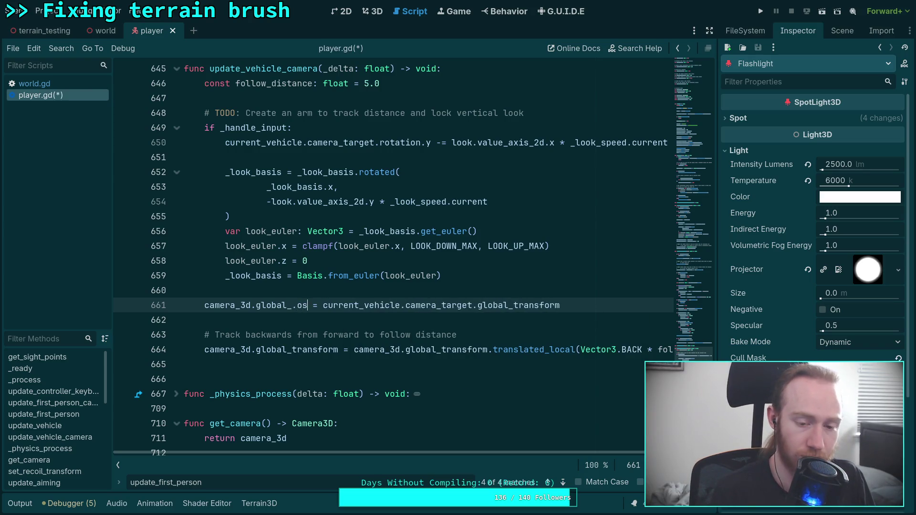
pyautogui.write('p')
pyautogui.press('Return')
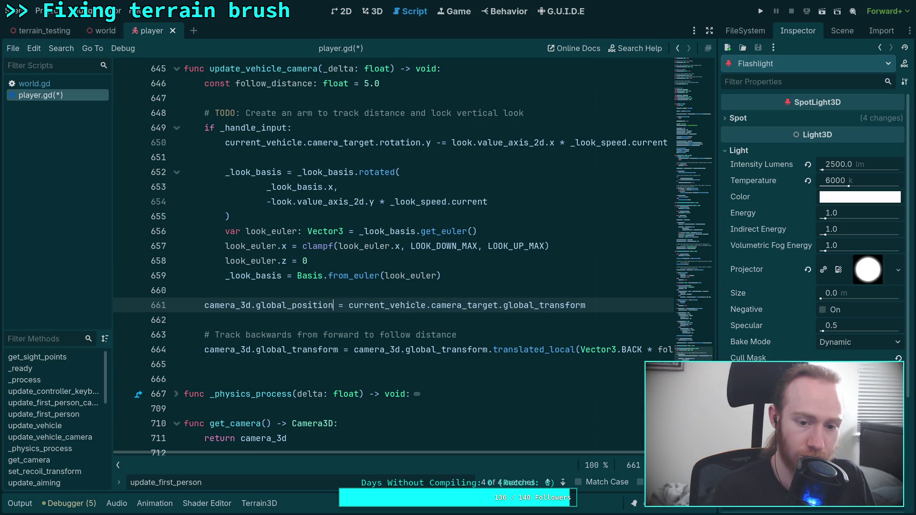
pyautogui.moveTo(535, 306); pyautogui.dragTo(598, 305)
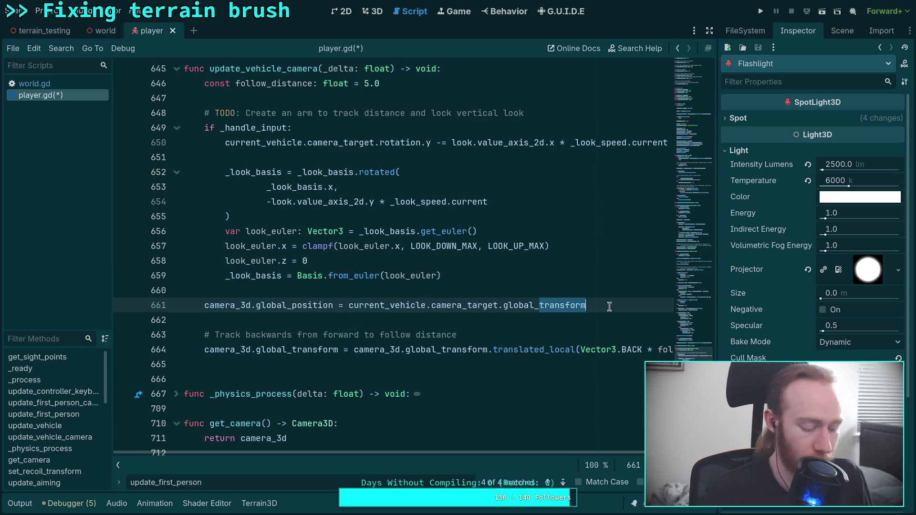
pyautogui.write('position')
pyautogui.hotkey('ctrl', 's')
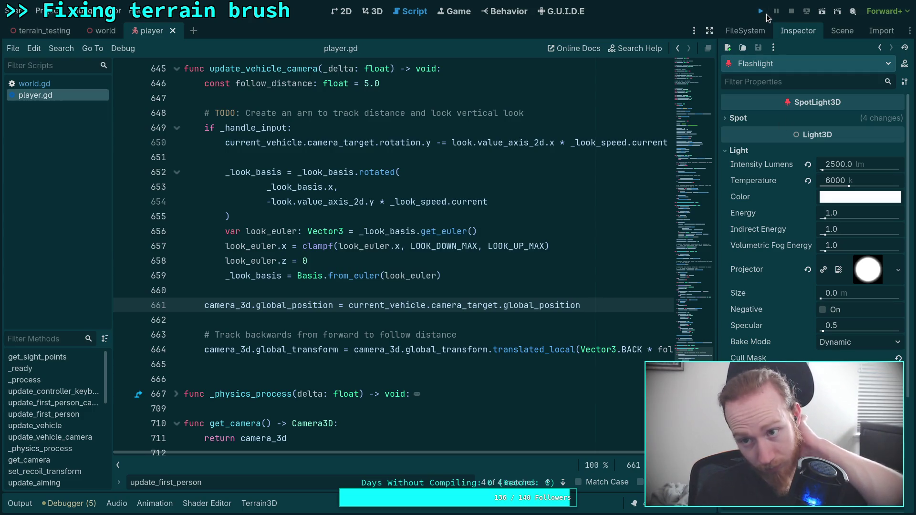
# - Test-run the position change, then pause the game and exit to desktop
pyautogui.click(763, 12)
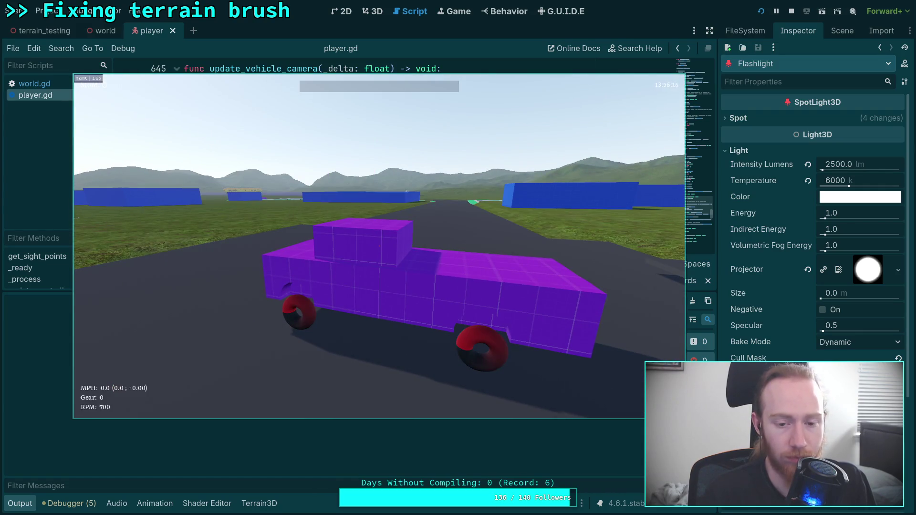
pyautogui.press('Escape')
pyautogui.click(389, 260)
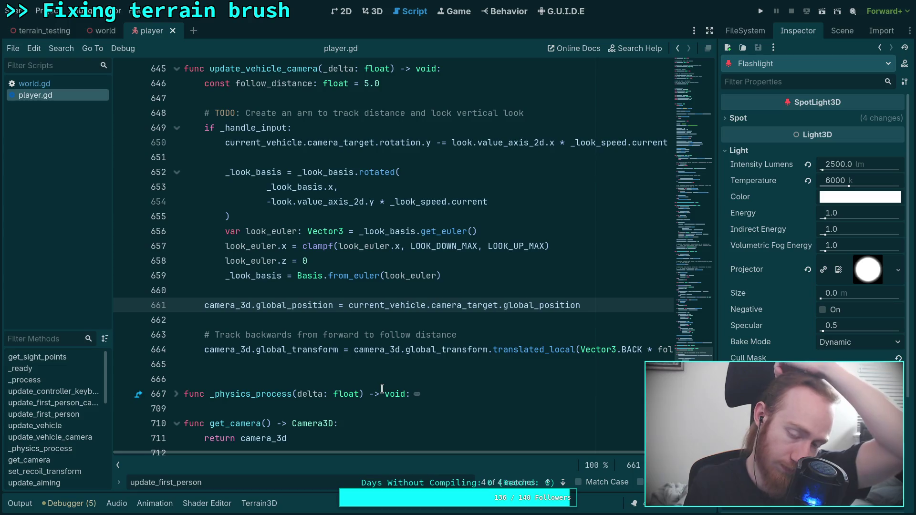
pyautogui.click(604, 313)
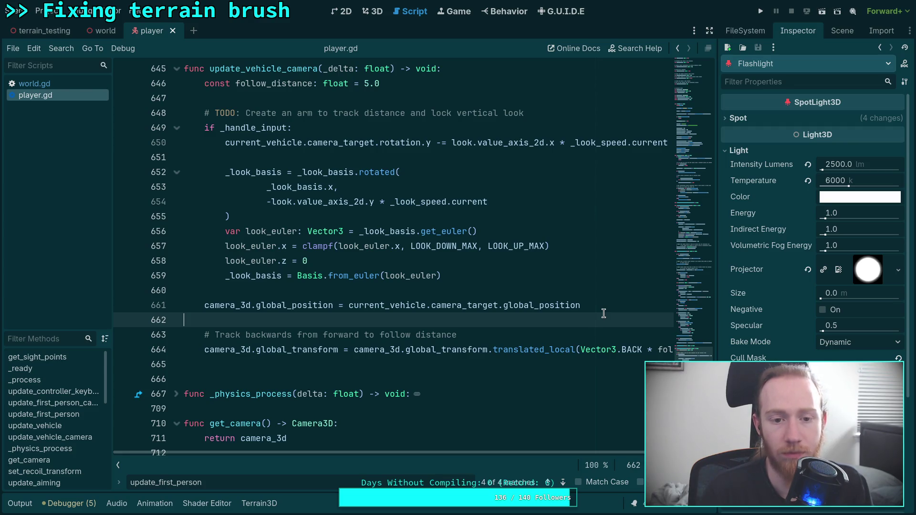
# - Add line 662 'camera_3d.rotation.y = current_vehicle.camera_target.rotation.y' and run the game to test it
pyautogui.click(606, 307)
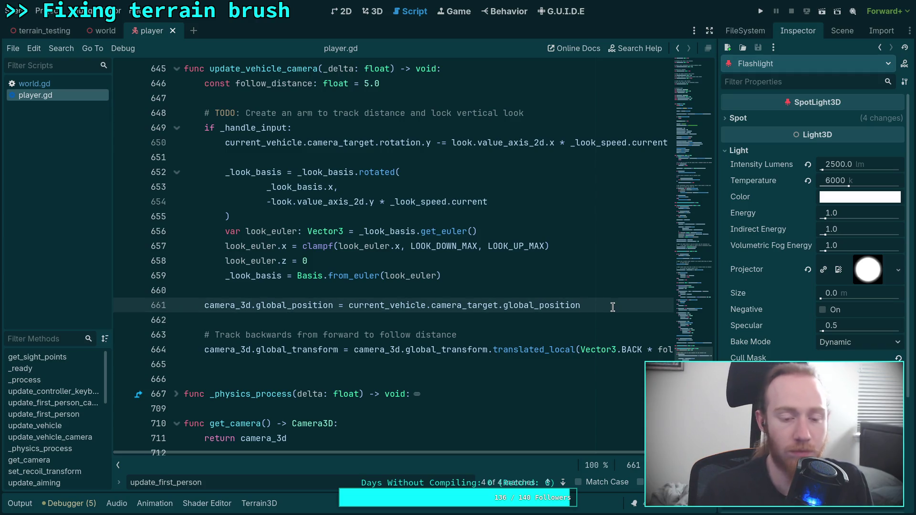
pyautogui.press('Return')
pyautogui.write('cam')
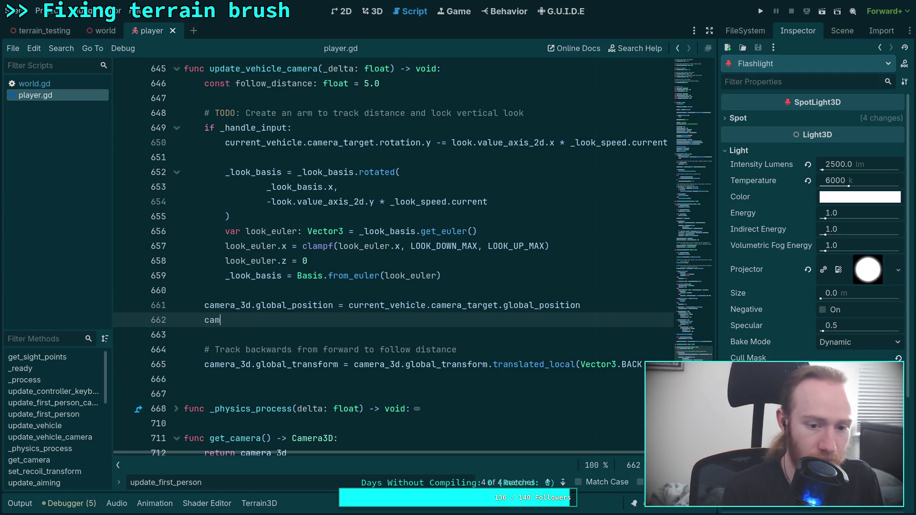
pyautogui.write('era_3d.')
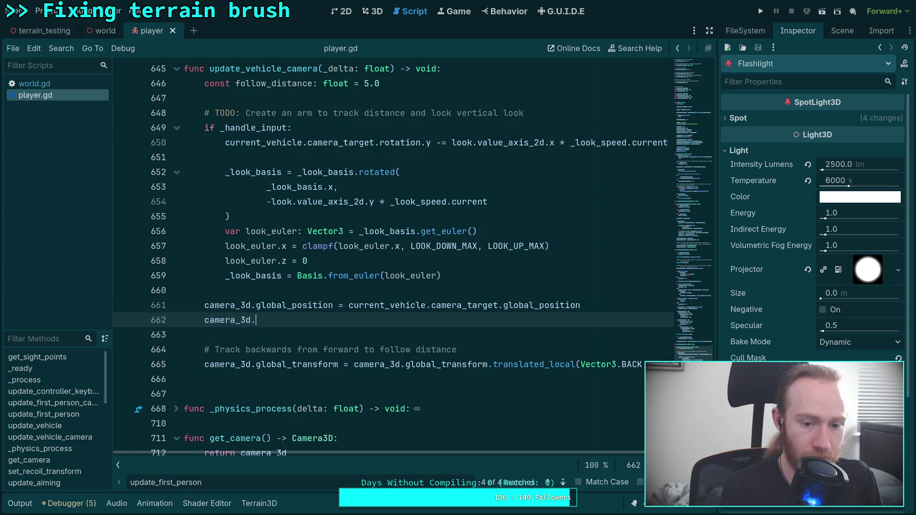
pyautogui.write('rotations')
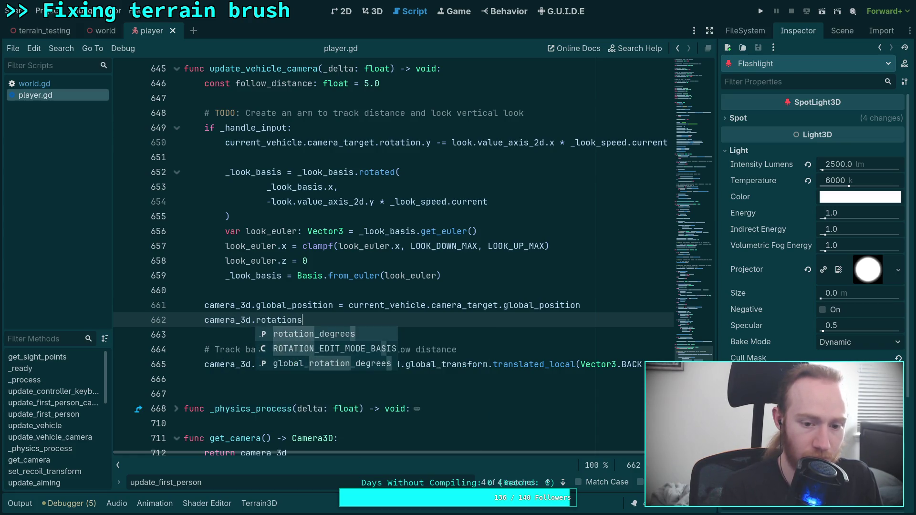
pyautogui.press('BackSpace')
pyautogui.write('.y = ')
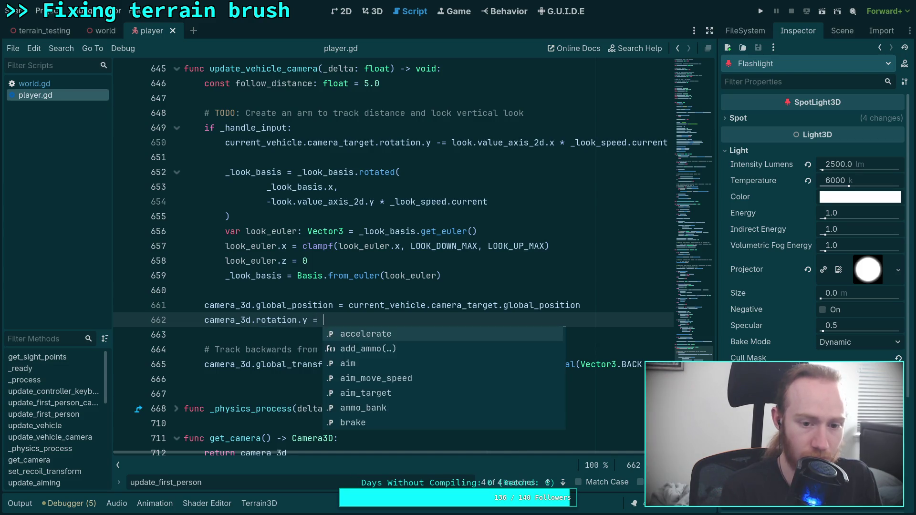
pyautogui.write('current_vehicle.')
pyautogui.write('camera')
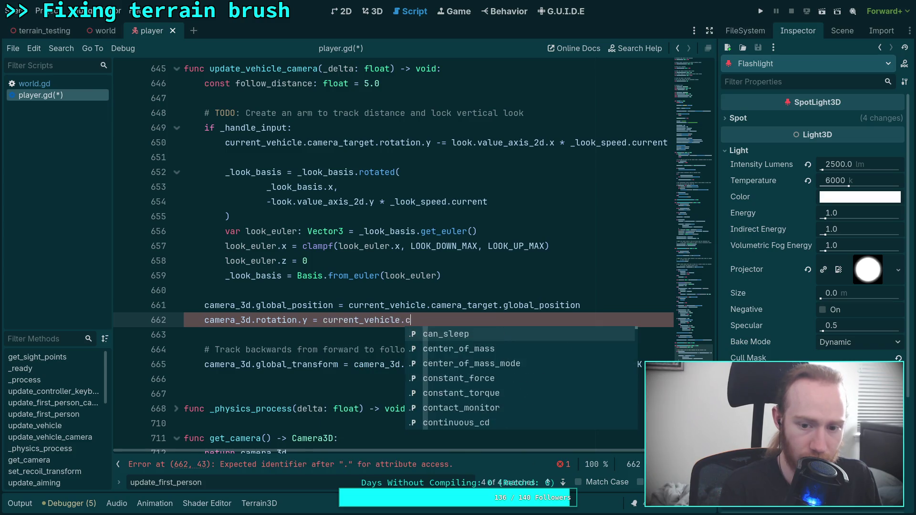
pyautogui.write('_ta')
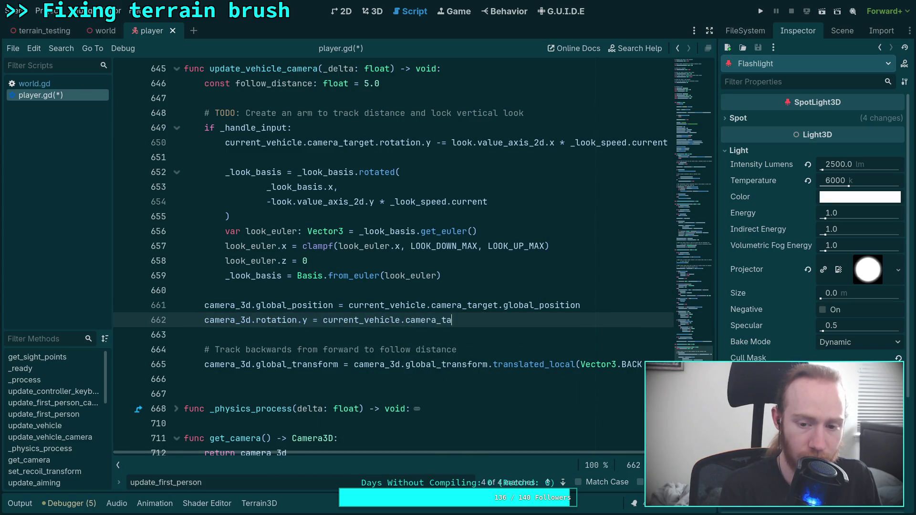
pyautogui.write('rget.rotation.y')
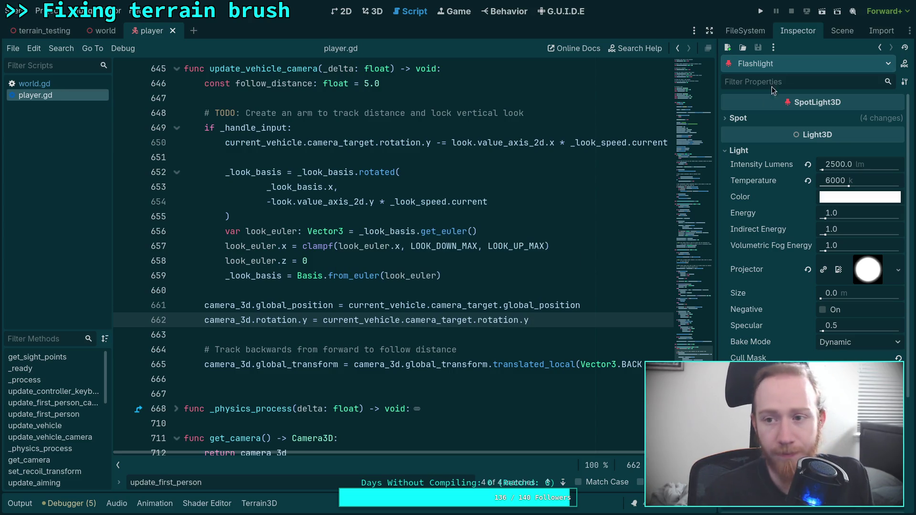
pyautogui.click(761, 11)
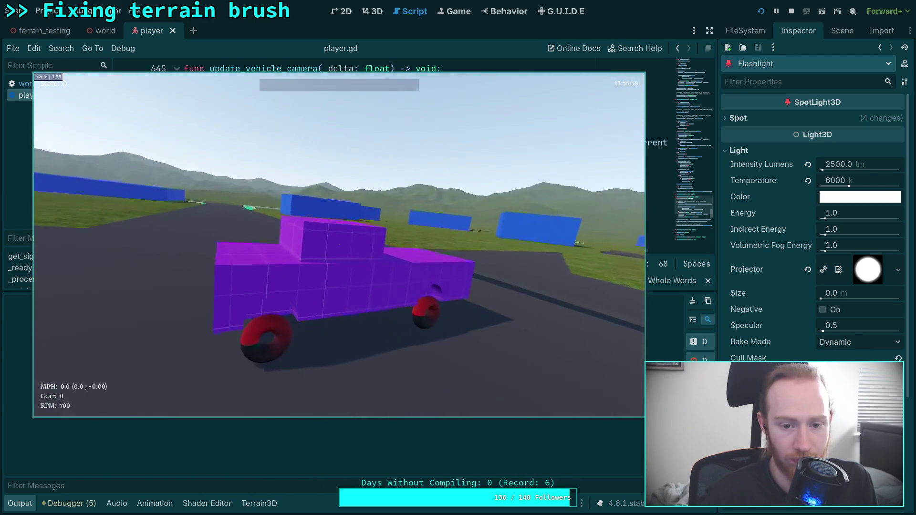
pyautogui.press('Escape')
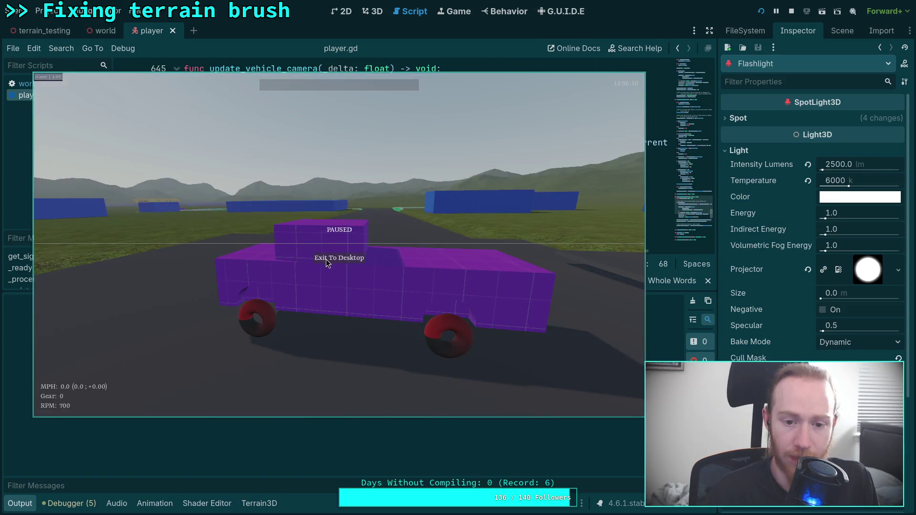
pyautogui.click(325, 260)
pyautogui.click(30, 506)
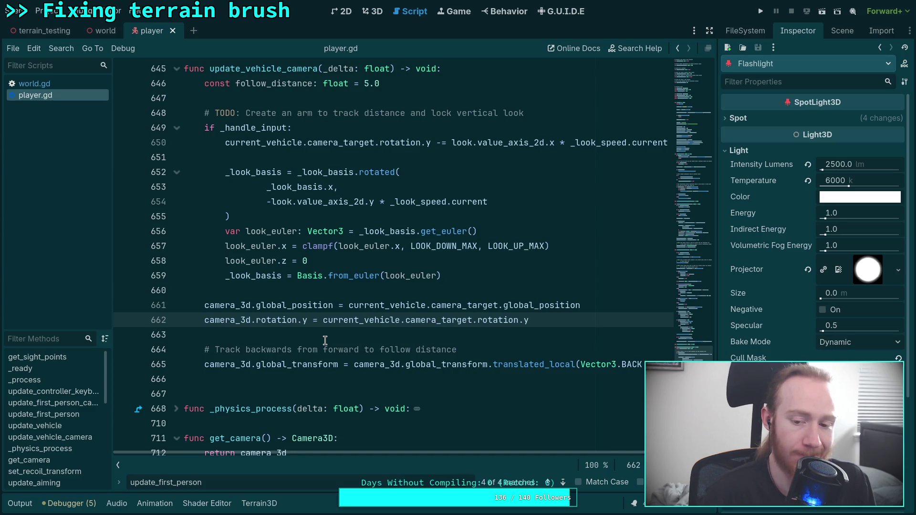
# - Widen the script editor, replace line 662's rotation assignment with 'global_basis = _look_basis', and run the game
pyautogui.moveTo(720, 348); pyautogui.dragTo(808, 348)
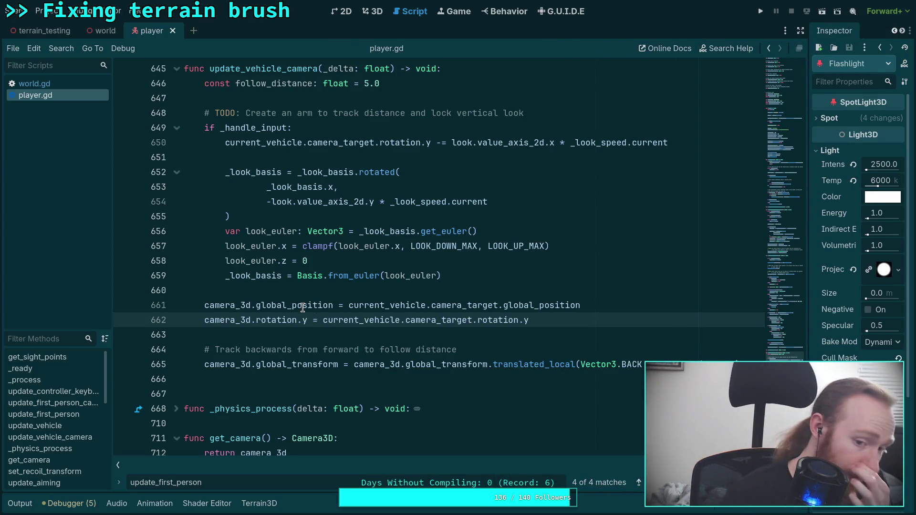
pyautogui.moveTo(530, 320); pyautogui.dragTo(256, 321)
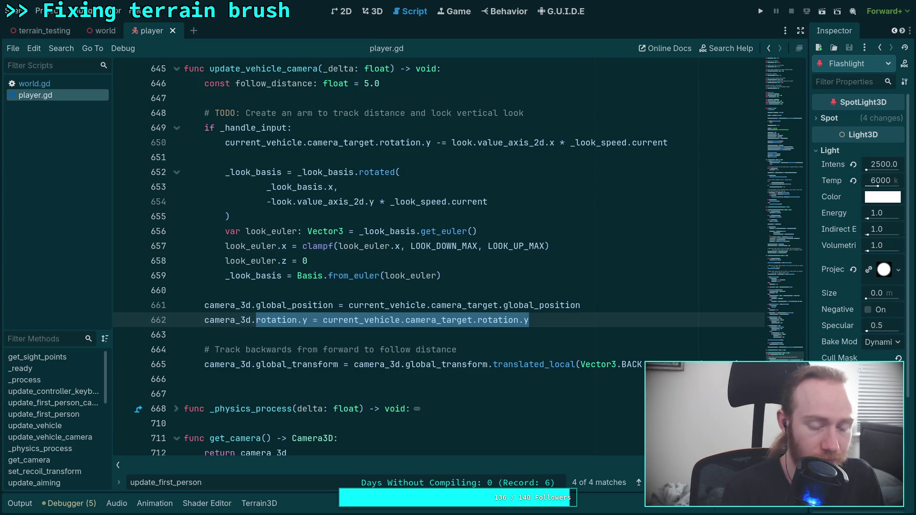
pyautogui.write('global_basis = ')
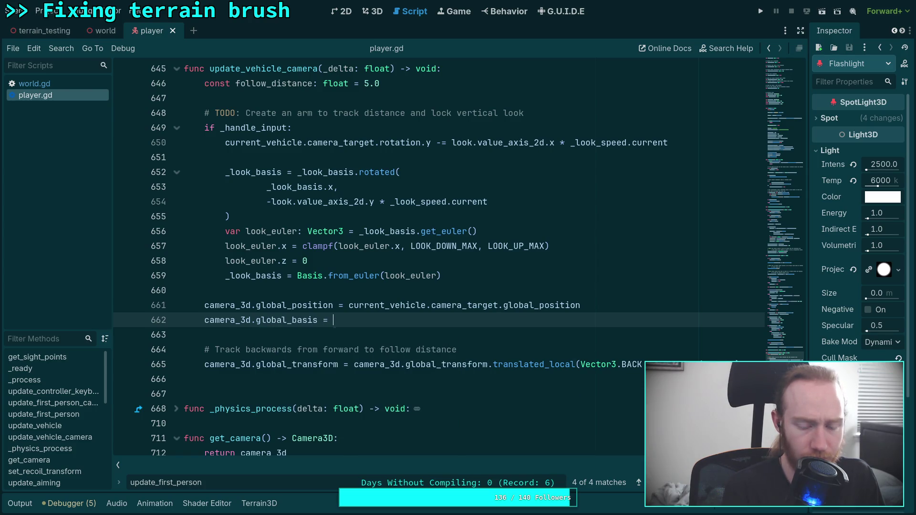
pyautogui.write('_look_basis')
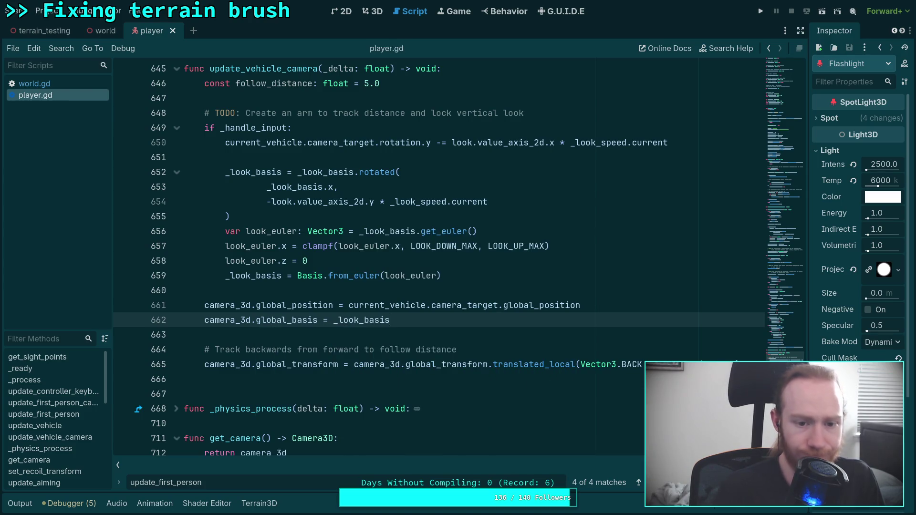
pyautogui.click(761, 11)
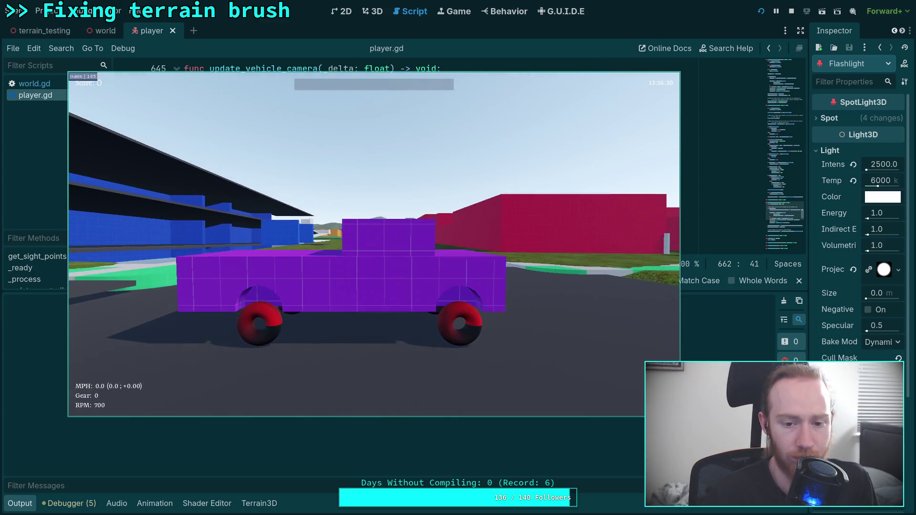
# - Pause the running game and exit to desktop, returning to the editor
pyautogui.press('Escape')
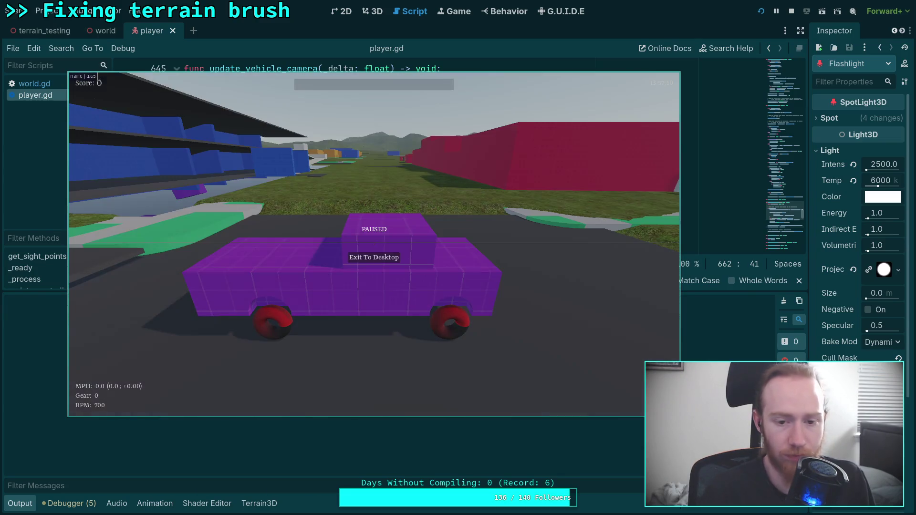
pyautogui.click(376, 258)
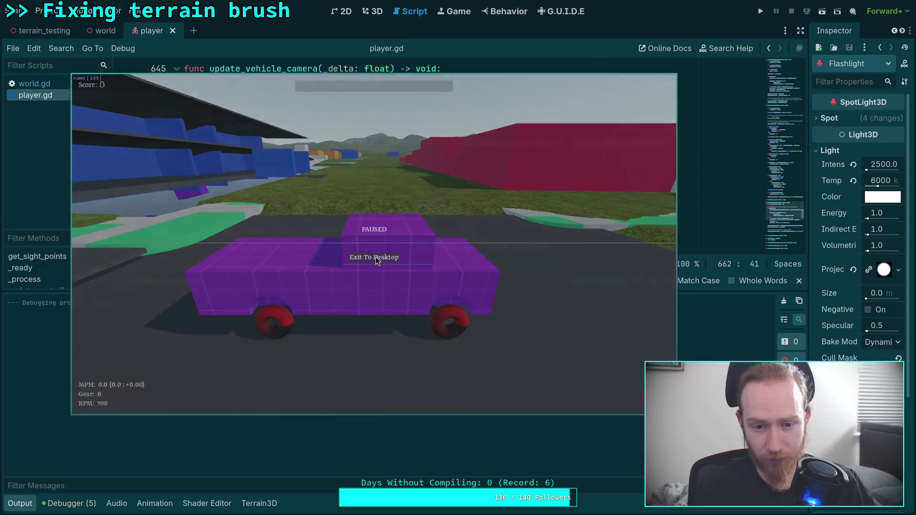
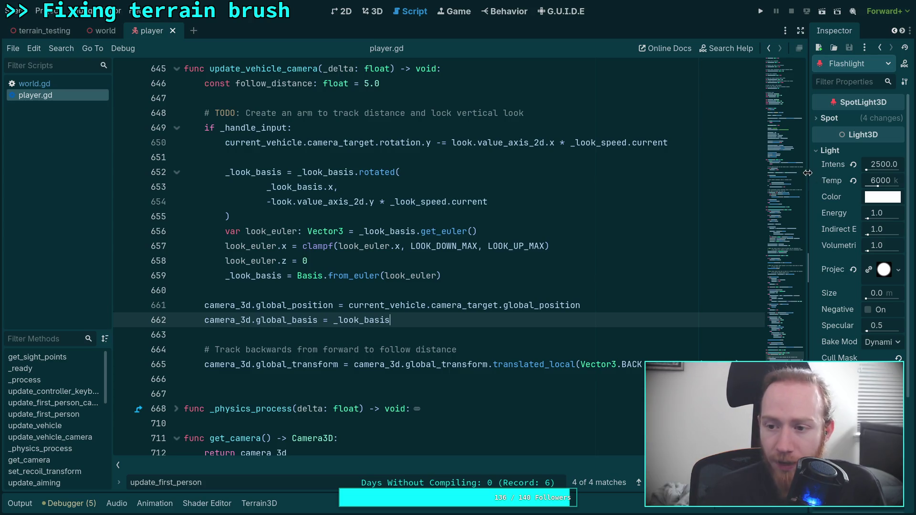
# - Widen the Inspector and select the player scene's Camera3D node to view its properties
pyautogui.moveTo(807, 173); pyautogui.dragTo(680, 173)
pyautogui.click(803, 31)
pyautogui.click(735, 117)
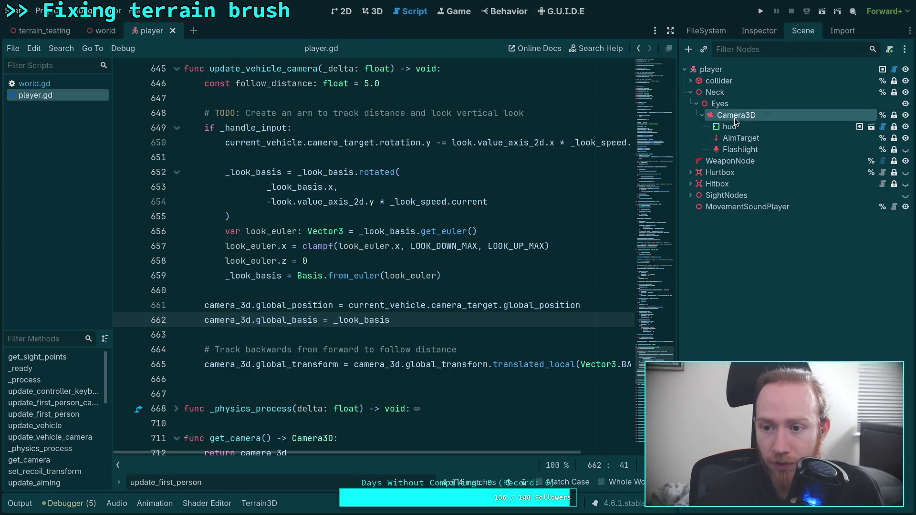
pyautogui.click(758, 31)
pyautogui.scroll(-5, 722, 287)
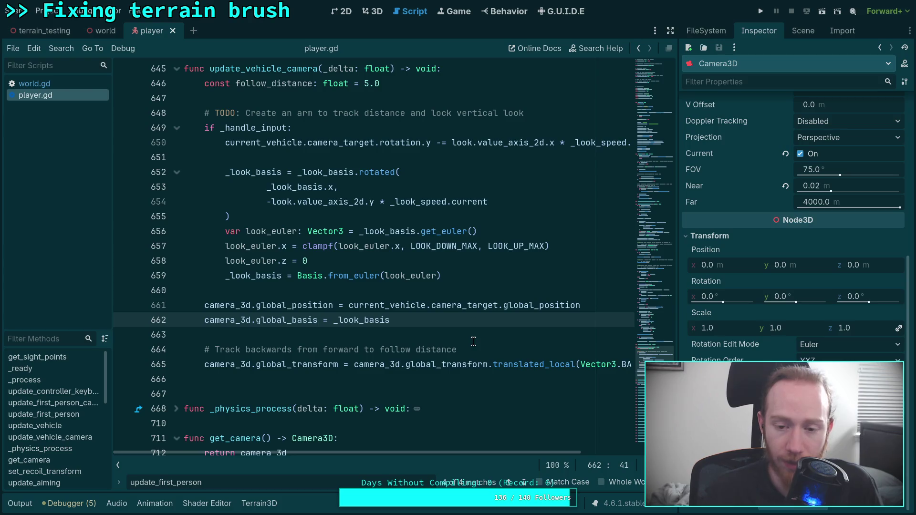
# - Add 'look_euler.y = current_vehicle.camera_target.rotation.y' after line 657, save player.gd and run the game
pyautogui.click(558, 263)
pyautogui.scroll(1, 513, 295)
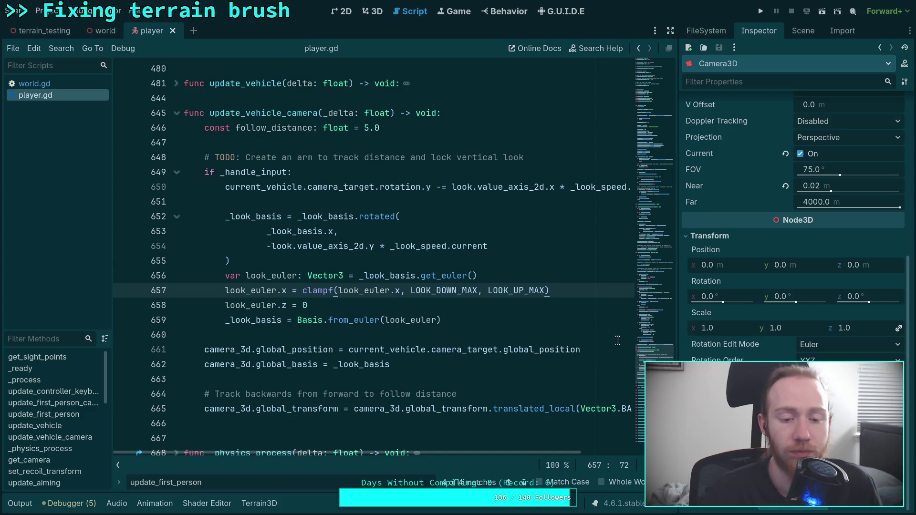
pyautogui.press('Return')
pyautogui.write('l')
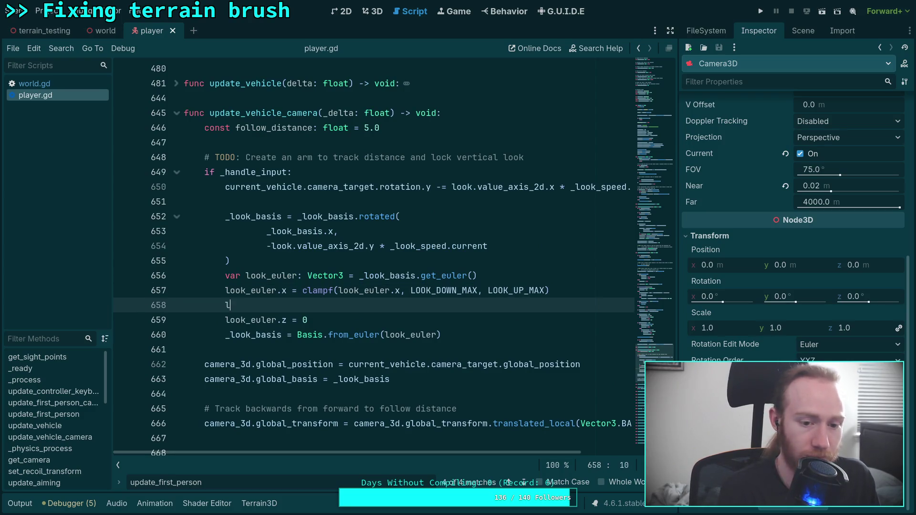
pyautogui.write('ook_eulo')
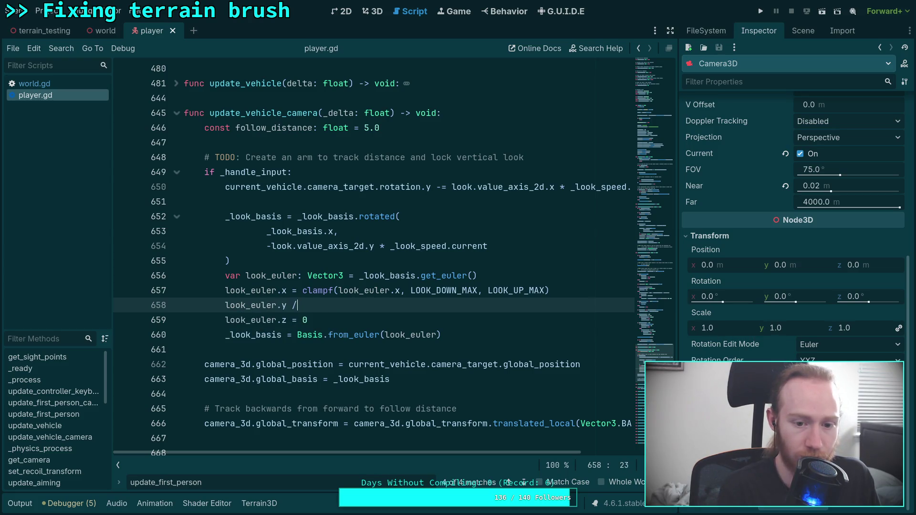
pyautogui.write('curren')
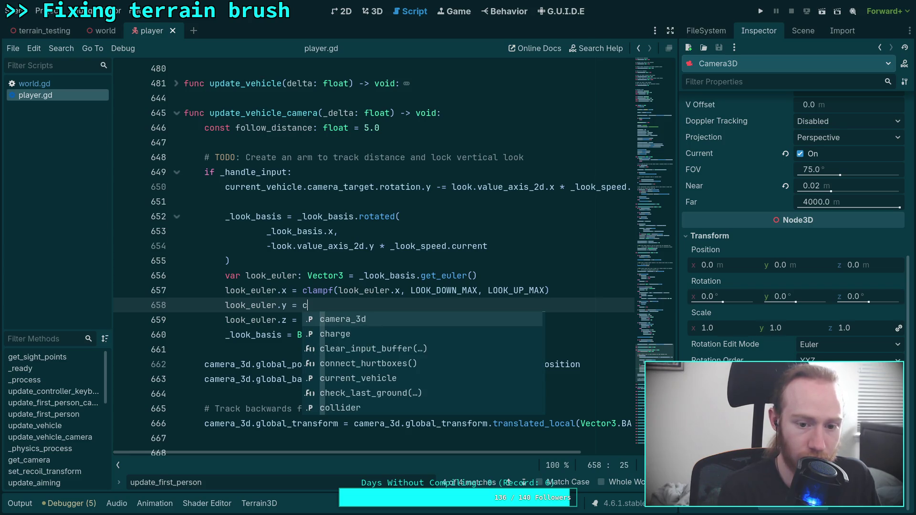
pyautogui.press('Return')
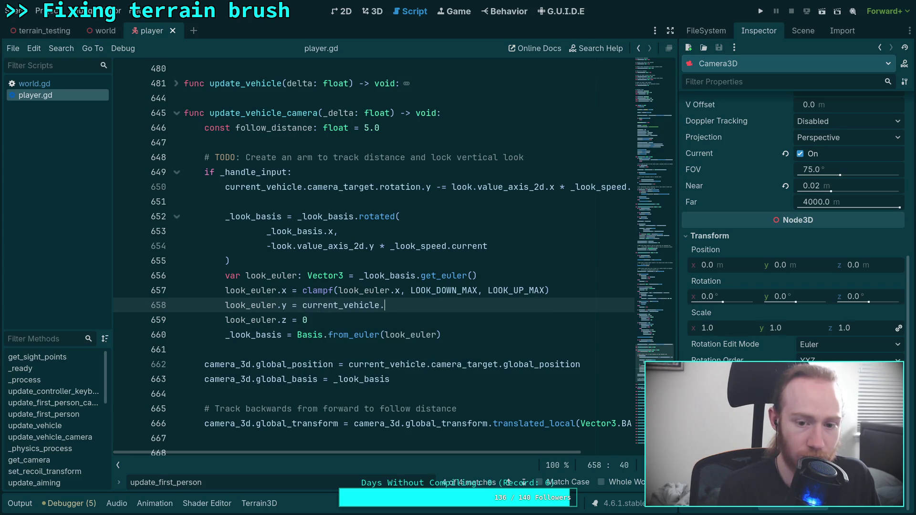
pyautogui.write('camera_')
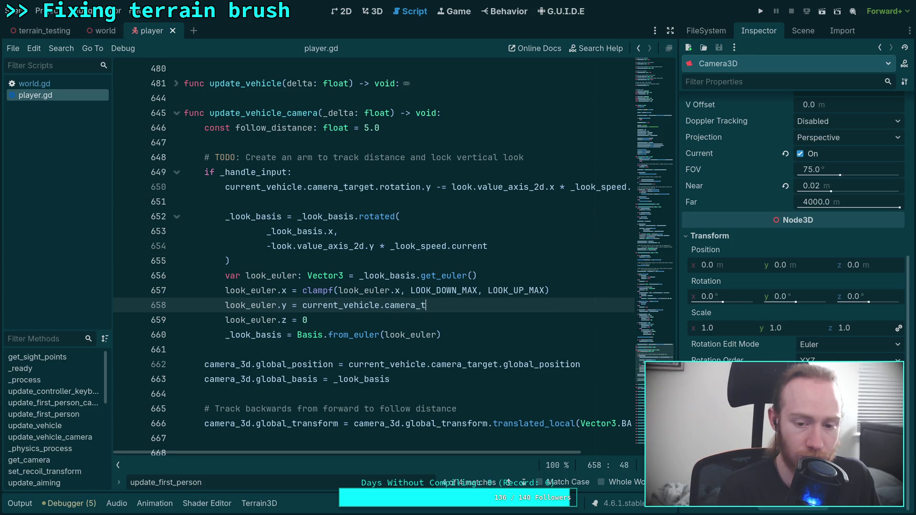
pyautogui.write('tion.y')
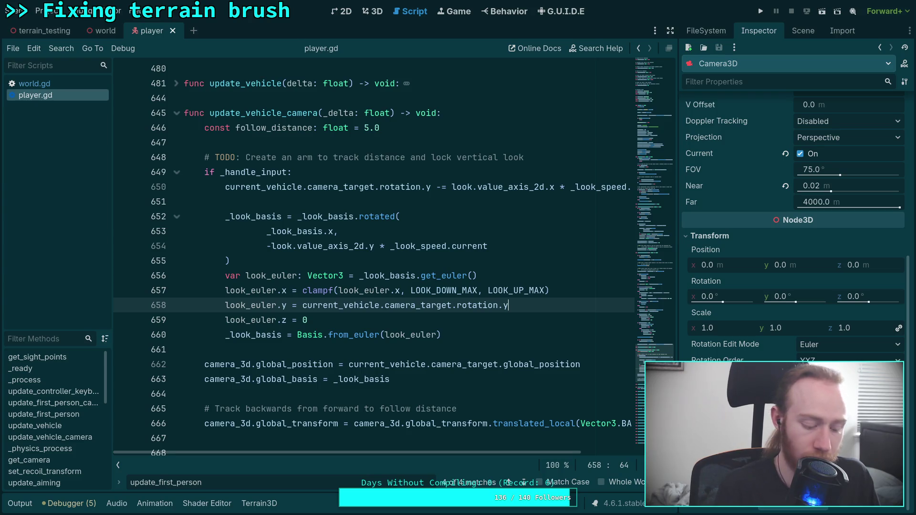
pyautogui.hotkey('ctrl', 's')
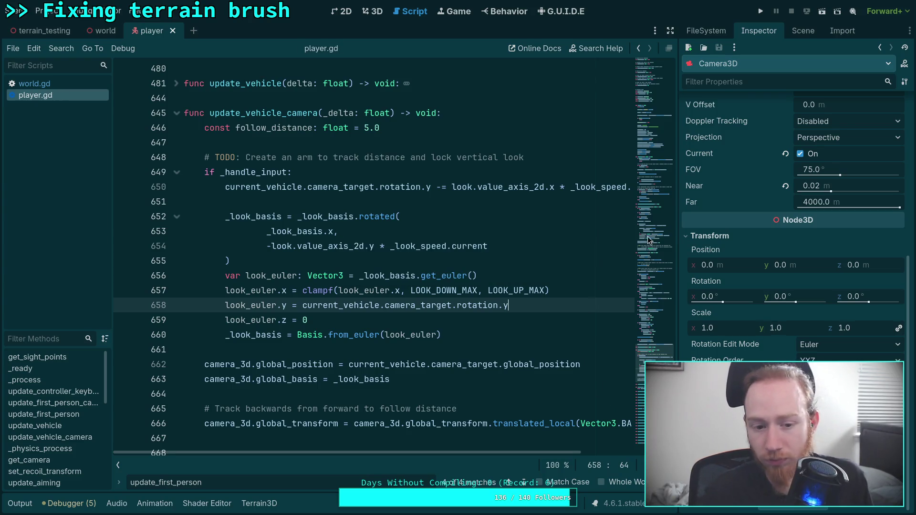
pyautogui.click(759, 12)
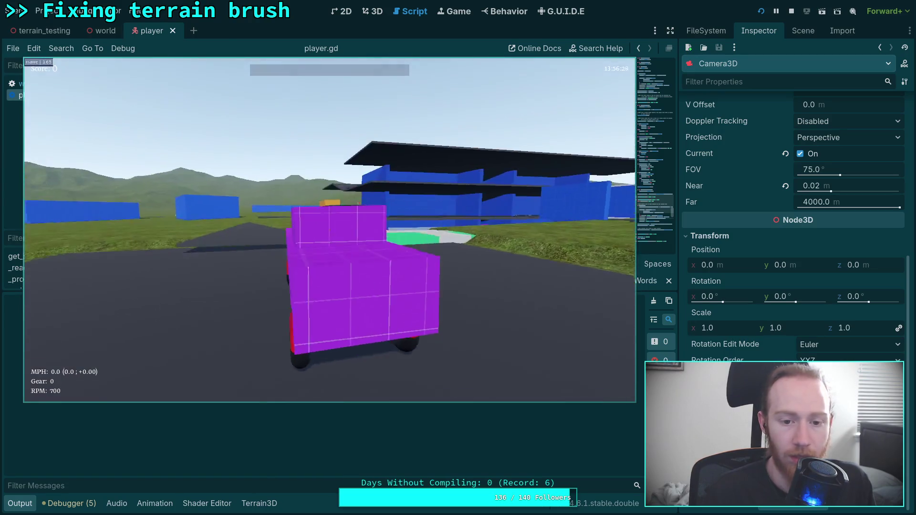
pyautogui.press('Escape')
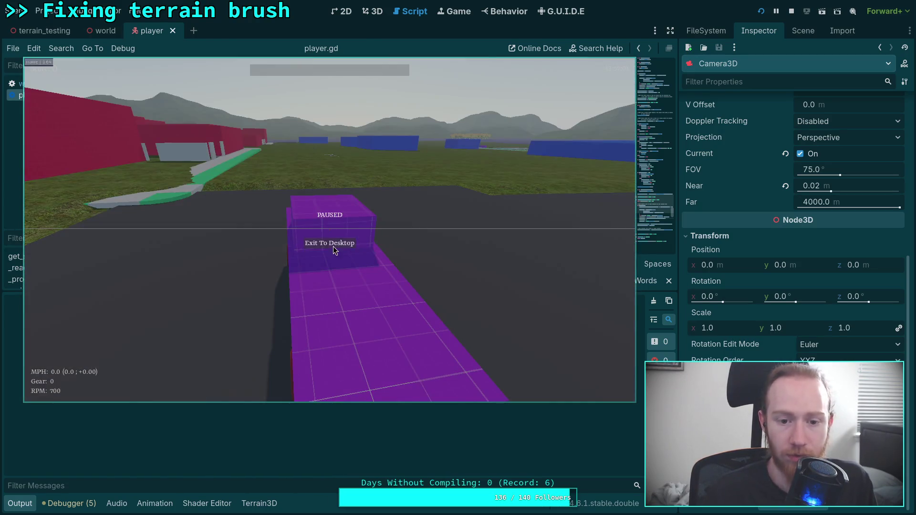
pyautogui.click(335, 248)
pyautogui.moveTo(561, 318); pyautogui.dragTo(194, 301)
pyautogui.moveTo(428, 379); pyautogui.dragTo(160, 363)
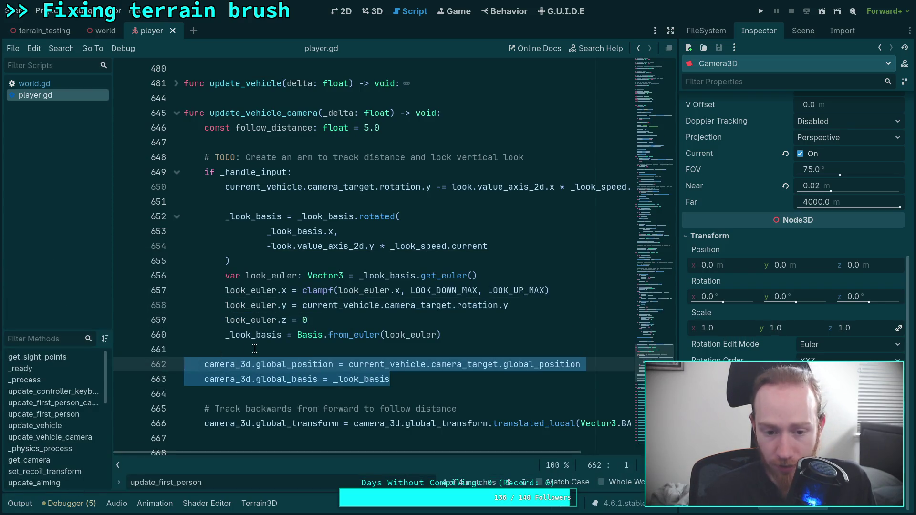
# - Insert 'look_euler.y = 0.0' as a new line 404 after the pitch clamp
pyautogui.click(258, 349)
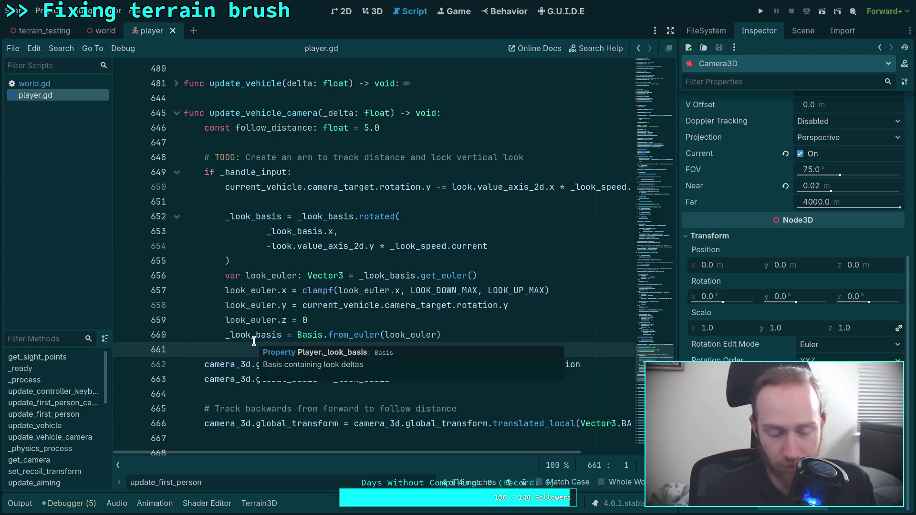
pyautogui.scroll(20, 264, 336)
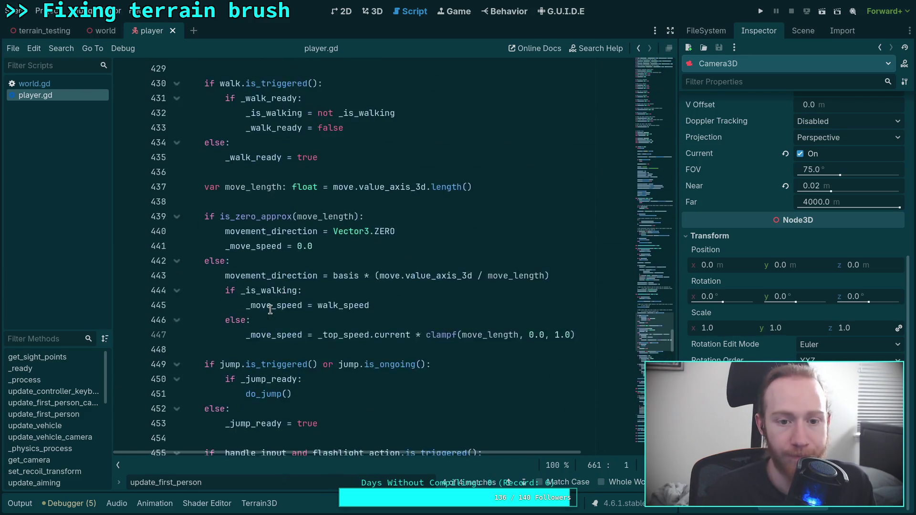
pyautogui.scroll(6, 270, 310)
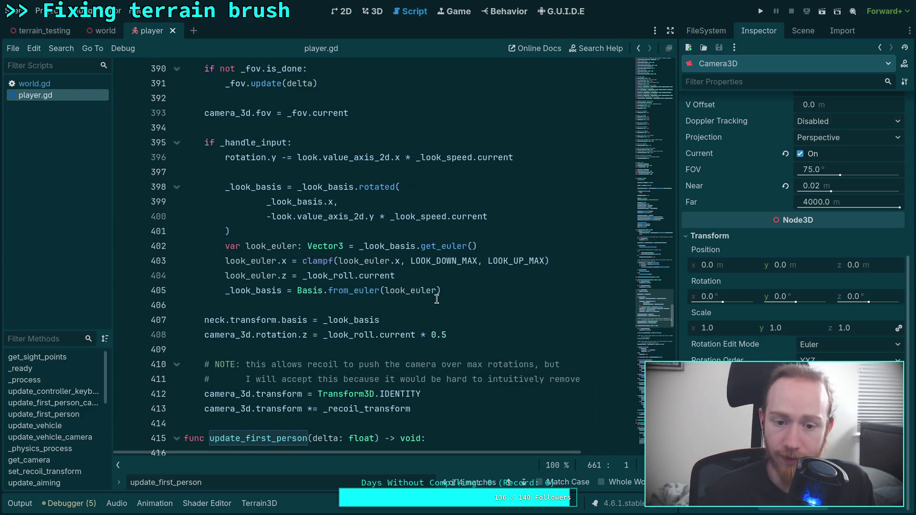
pyautogui.click(588, 262)
pyautogui.press('Return')
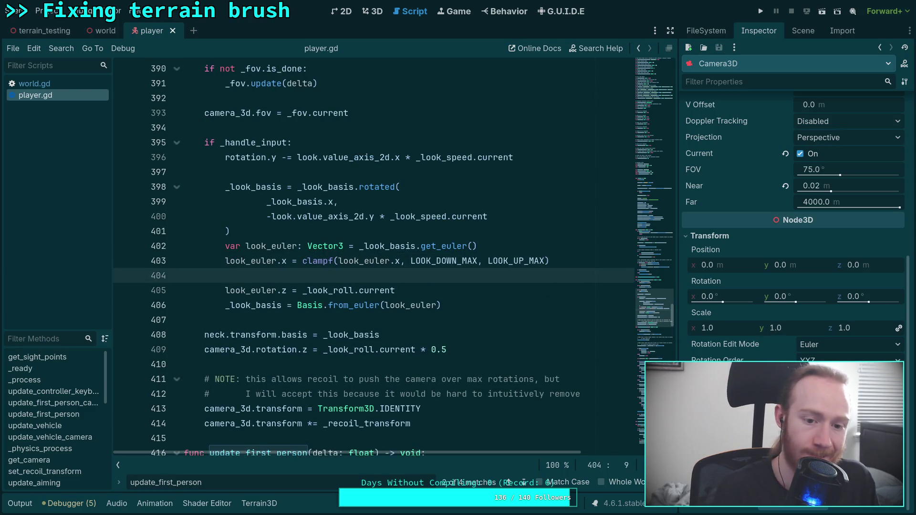
pyautogui.write('look_e')
pyautogui.press('Return')
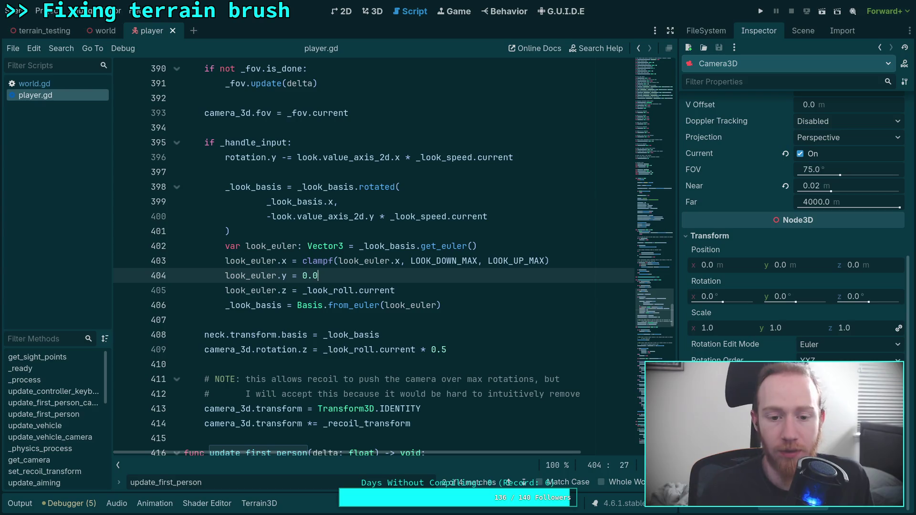
pyautogui.click(762, 11)
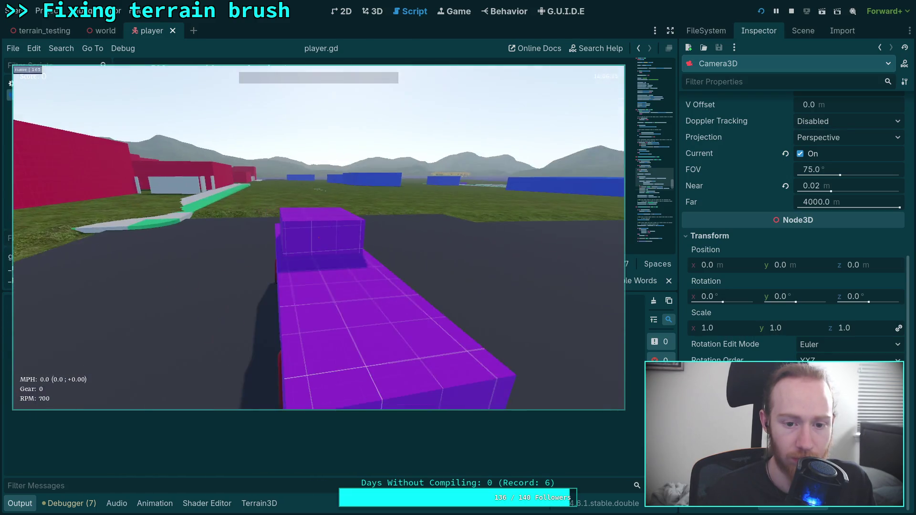
pyautogui.press('w')
pyautogui.press('e')
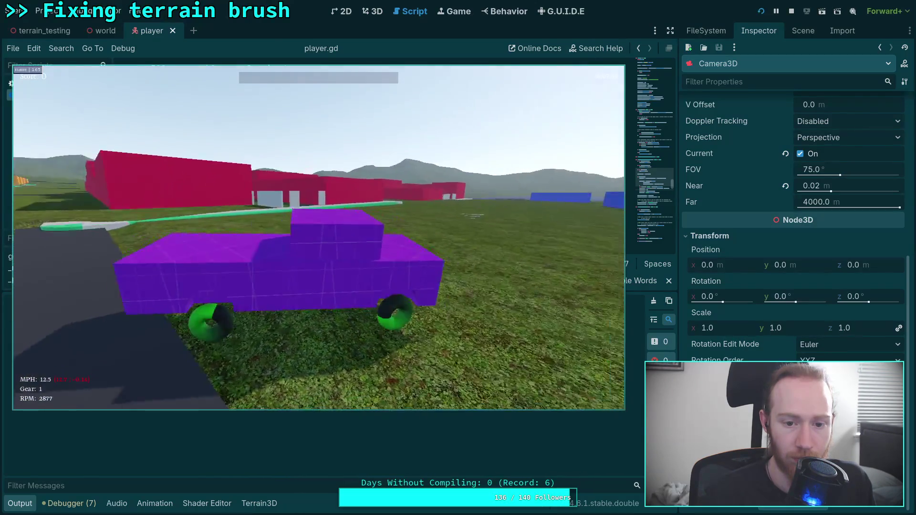
pyautogui.press('e')
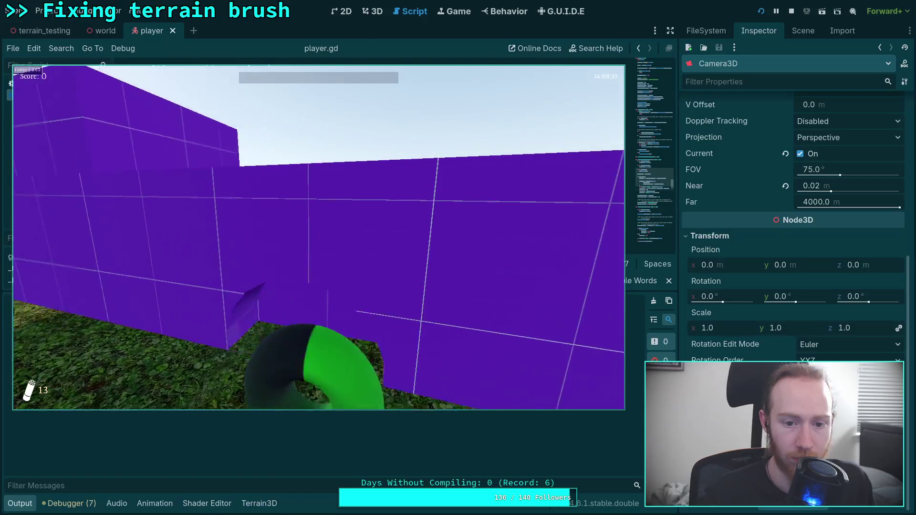
pyautogui.press('e')
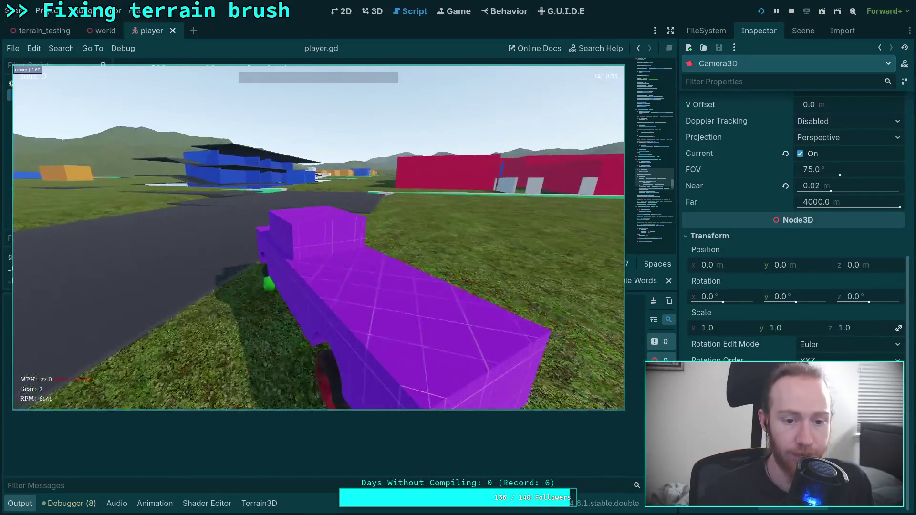
pyautogui.press('Escape')
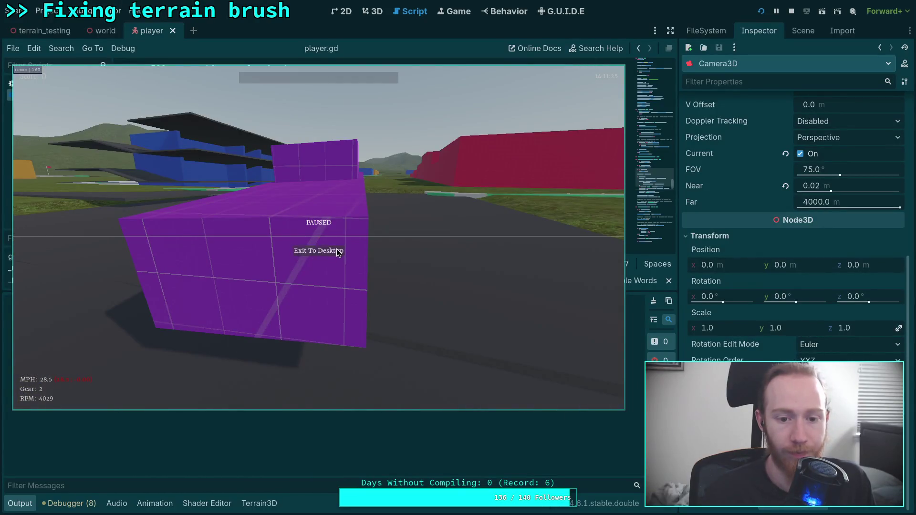
pyautogui.click(337, 252)
pyautogui.hotkey('ctrl', 'j')
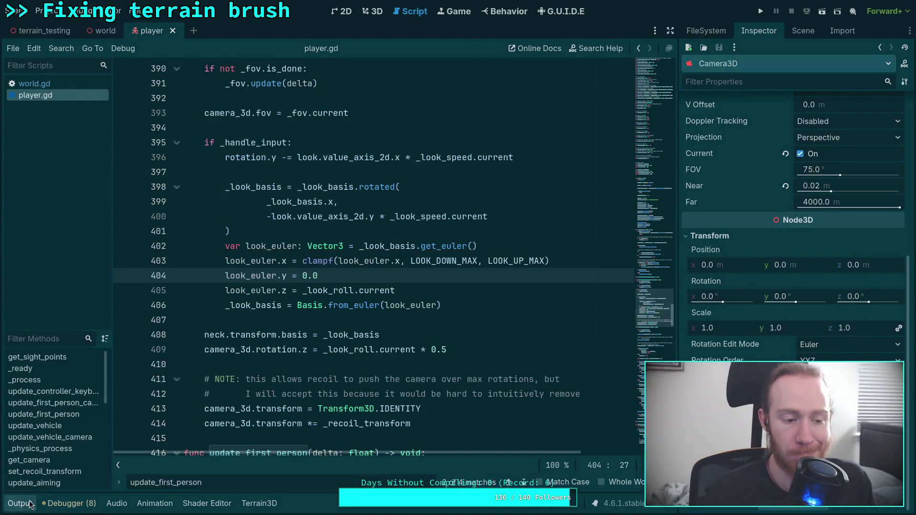
# - Run the terrain_testing scene and drive the purple truck forward
pyautogui.click(390, 324)
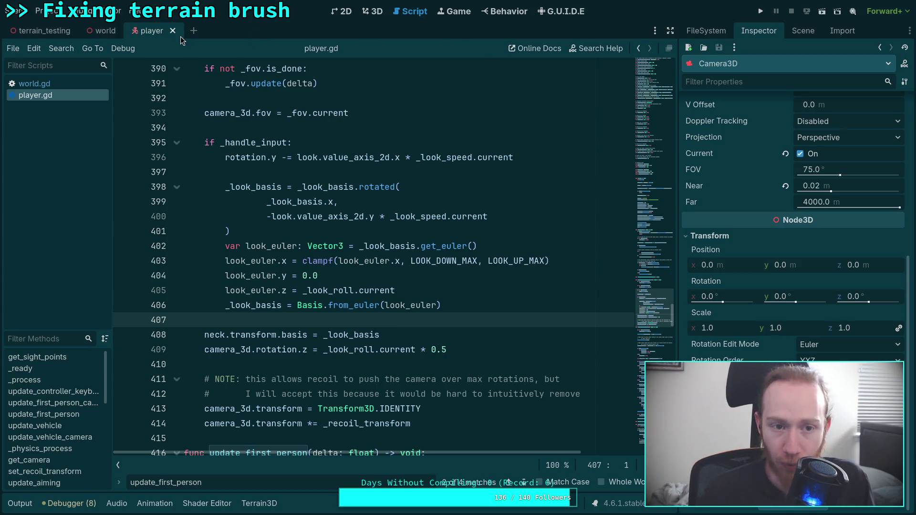
pyautogui.click(45, 30)
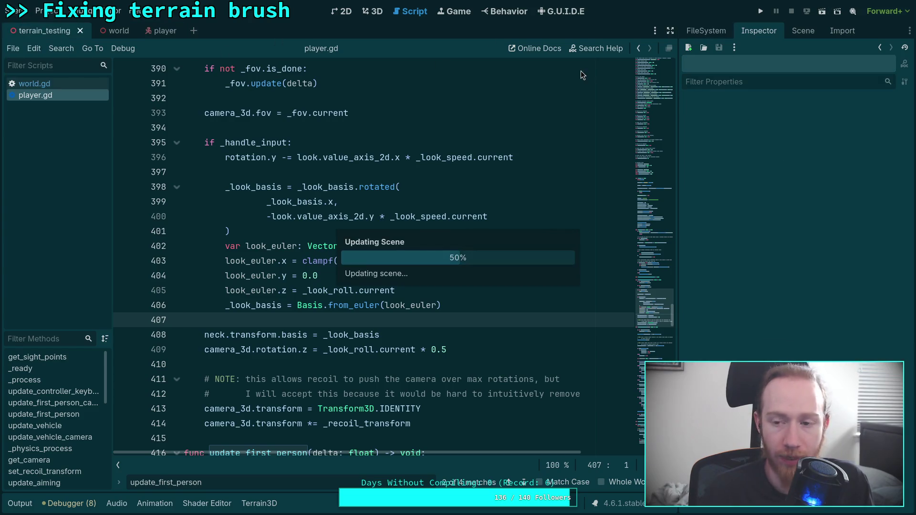
pyautogui.click(821, 11)
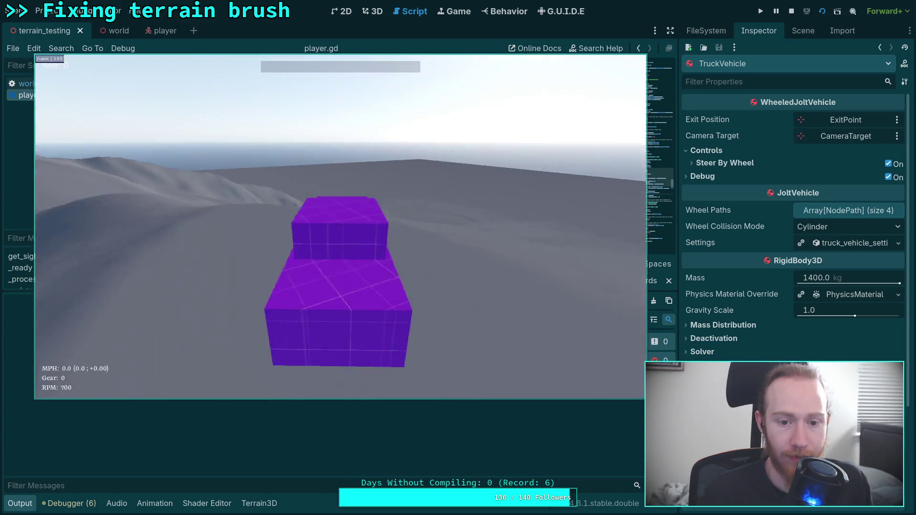
pyautogui.press('w')
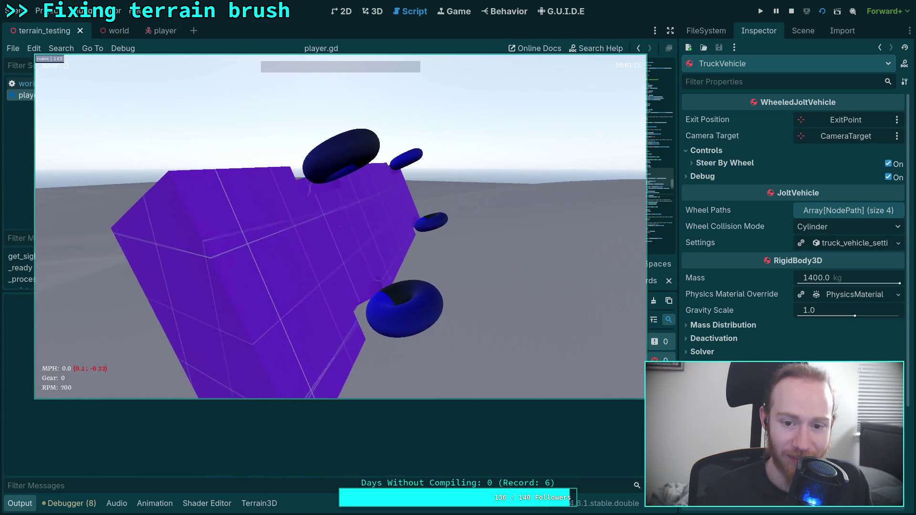
# - Test-drive the truck on the terrain, getting out and back in and righting it after tipping
pyautogui.press('e')
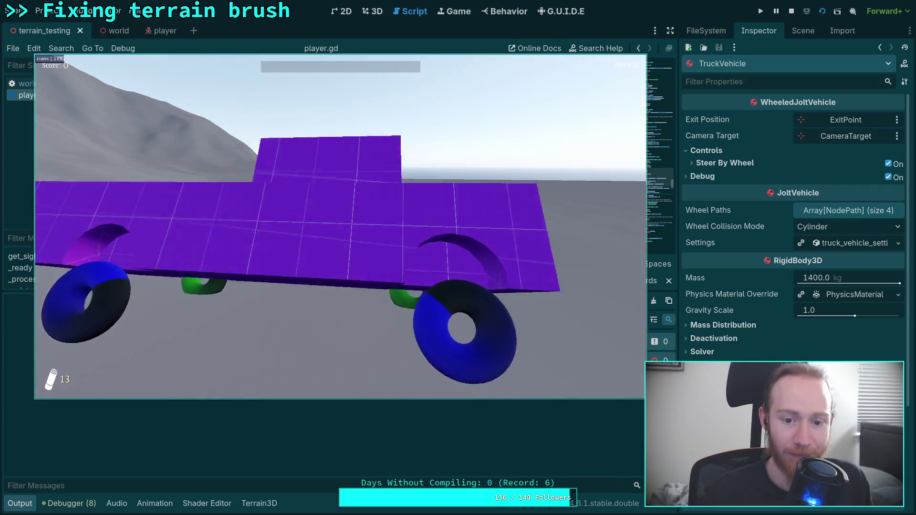
pyautogui.press('e')
pyautogui.press('w')
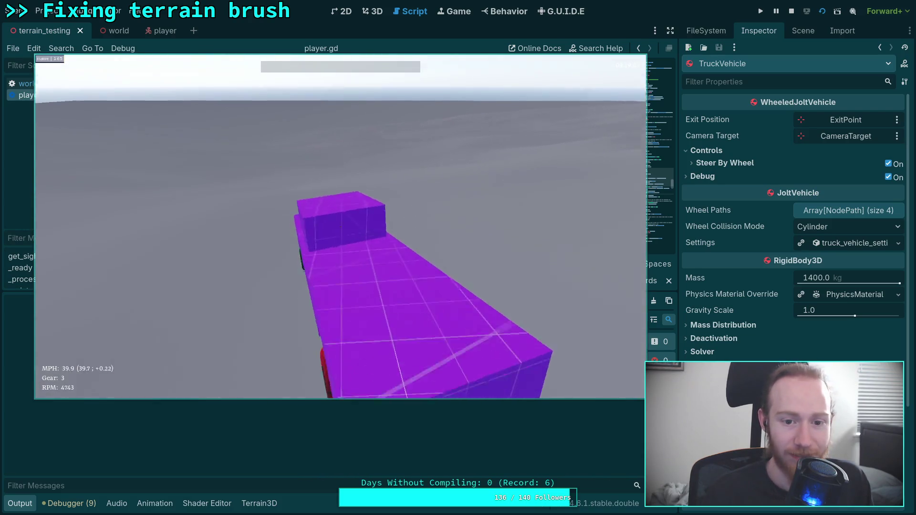
pyautogui.press('r')
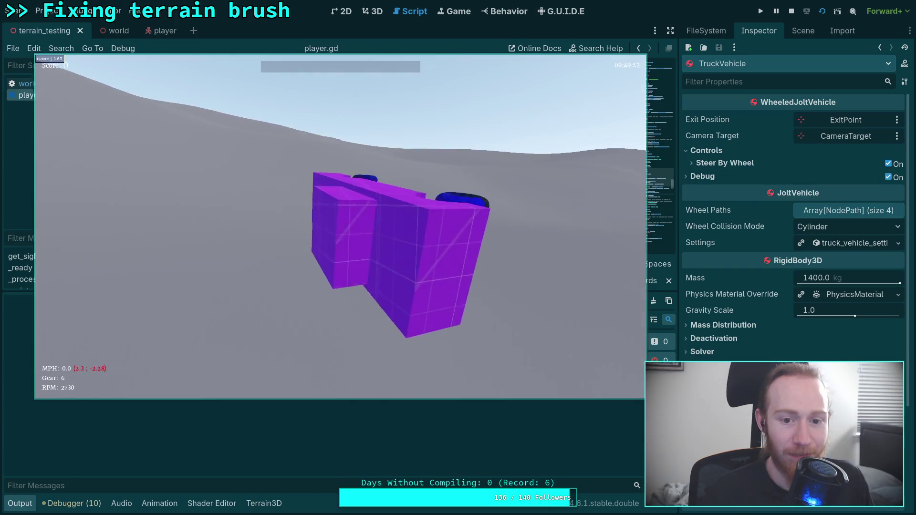
pyautogui.press('e')
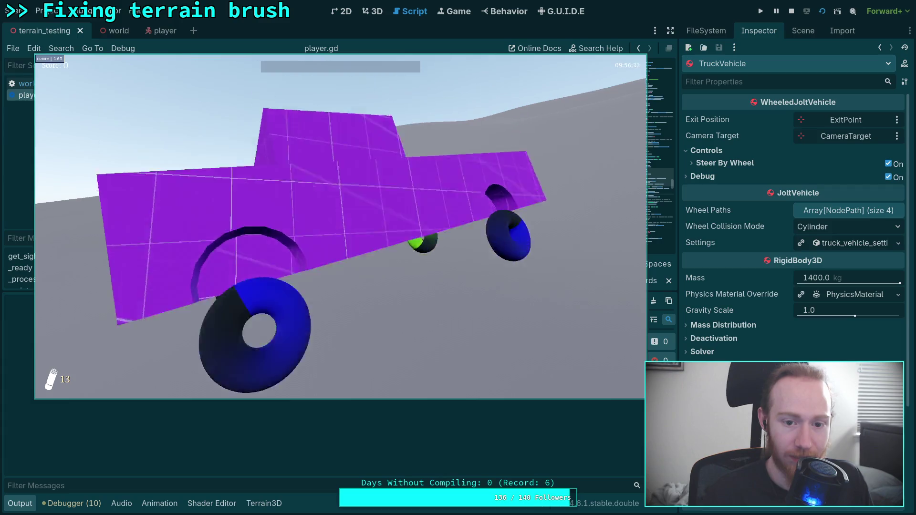
pyautogui.press('e')
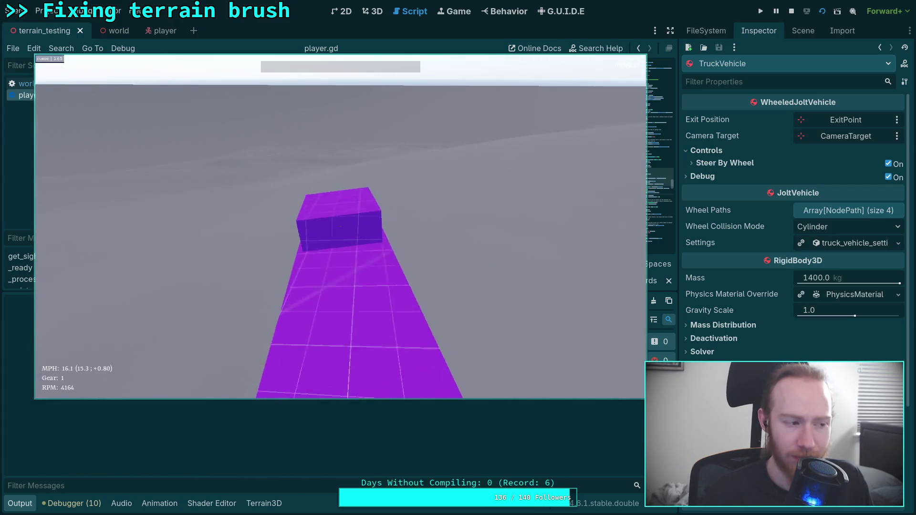
# - Pause and resume the game, drive a bit more, then pause and exit to desktop
pyautogui.press('Escape')
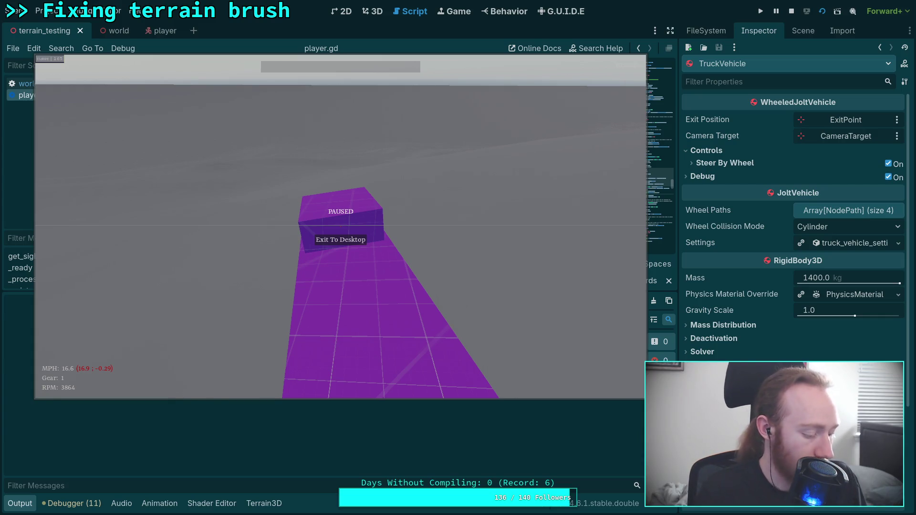
pyautogui.click(339, 296)
pyautogui.press('Escape')
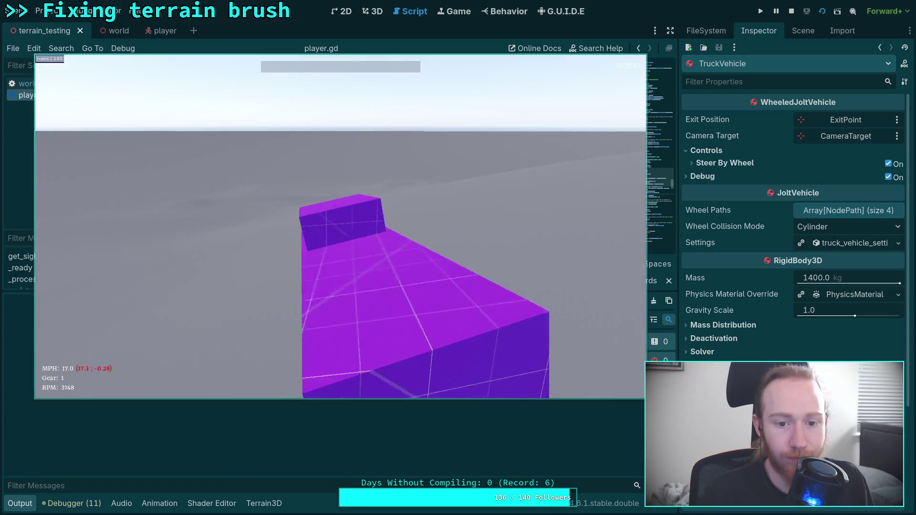
pyautogui.press('w')
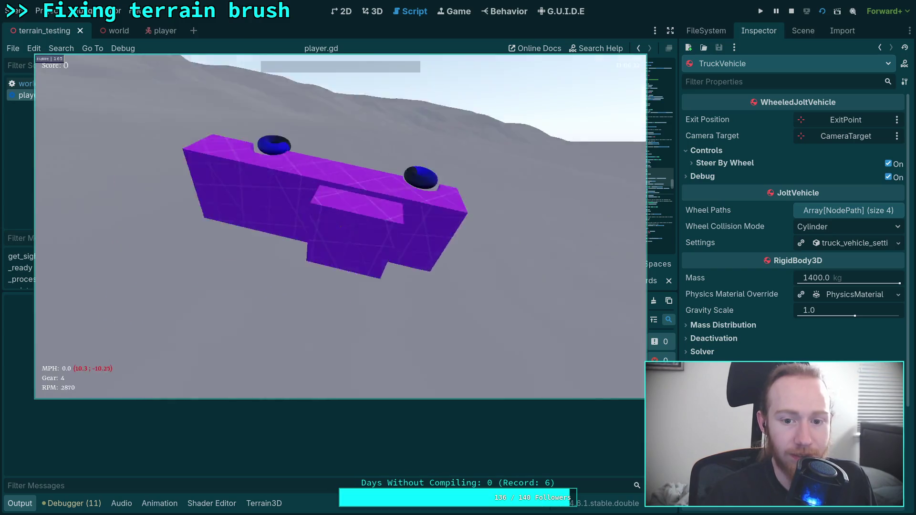
pyautogui.press('Escape')
pyautogui.click(344, 241)
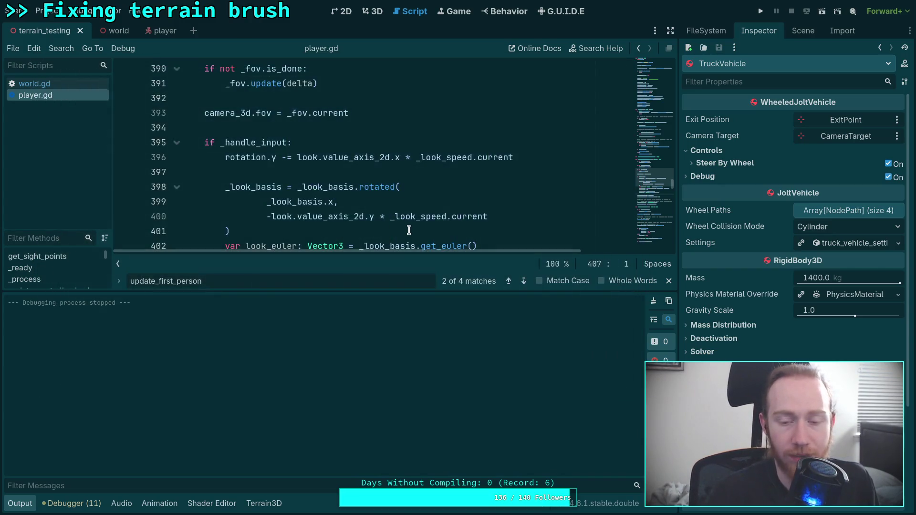
# - Show terrain_testing in the 3D view and rotate the player node about 90 degrees around Y
pyautogui.click(21, 509)
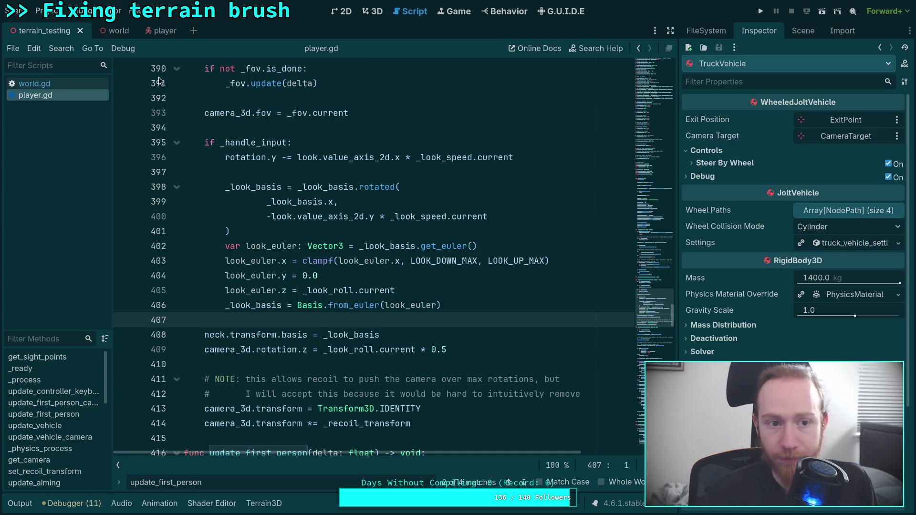
pyautogui.click(459, 11)
pyautogui.click(373, 11)
pyautogui.moveTo(501, 180)
pyautogui.mouseDown()
pyautogui.moveTo(492, 182)
pyautogui.moveTo(502, 180)
pyautogui.mouseUp()
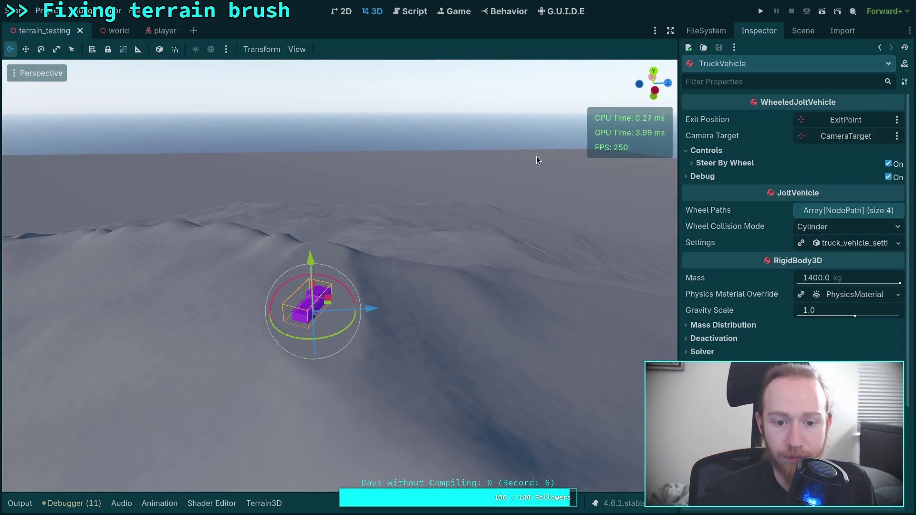
pyautogui.click(803, 30)
pyautogui.click(720, 127)
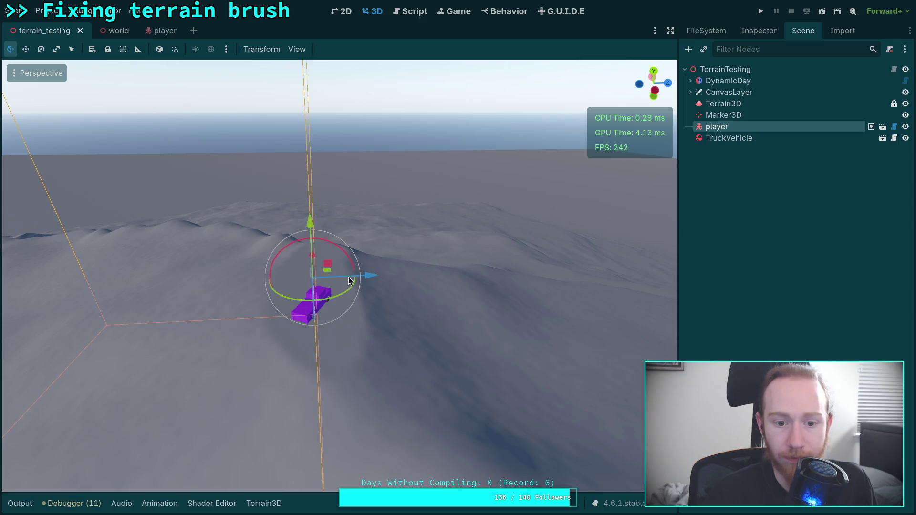
pyautogui.moveTo(343, 294)
pyautogui.mouseDown()
pyautogui.moveTo(370, 276)
pyautogui.moveTo(321, 246)
pyautogui.moveTo(331, 240)
pyautogui.mouseUp()
# - Select the Terrain3D node and expand its Material settings, collapsing the General section
pyautogui.click(745, 69)
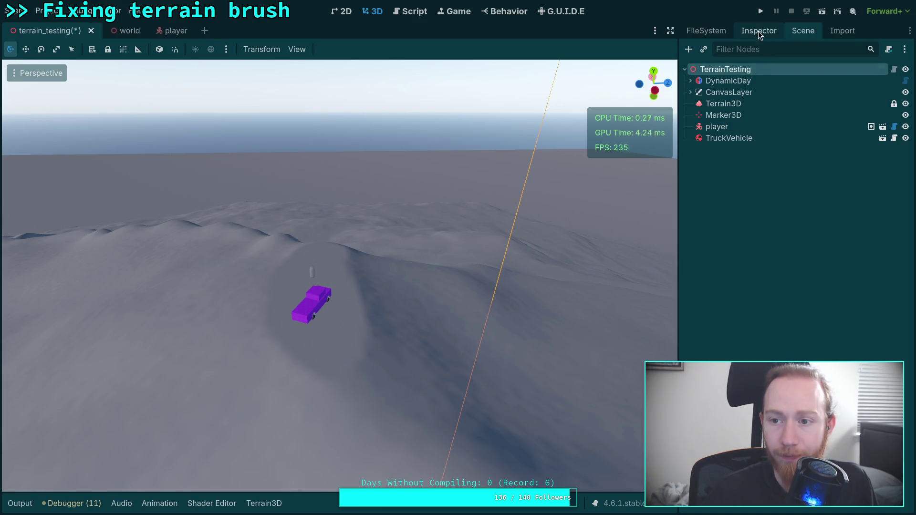
pyautogui.click(759, 31)
pyautogui.scroll(-3, 732, 259)
pyautogui.scroll(3, 732, 259)
pyautogui.click(806, 31)
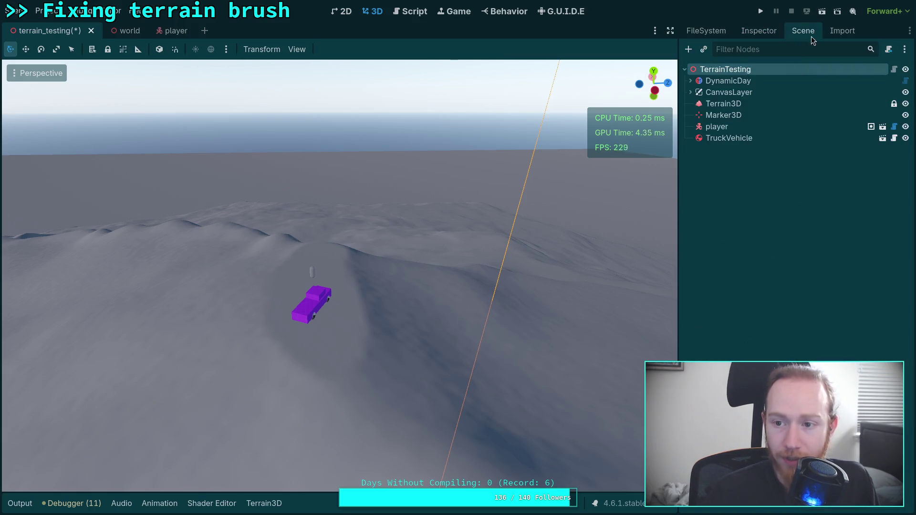
pyautogui.click(716, 104)
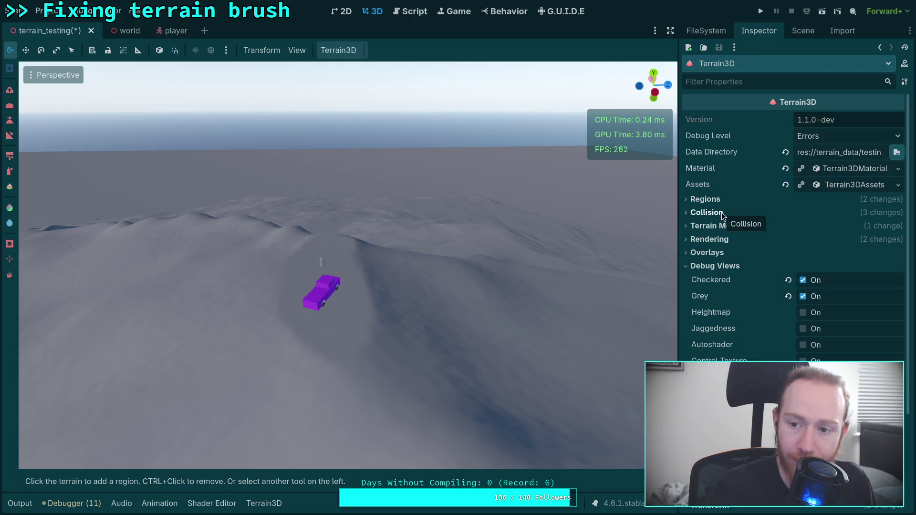
pyautogui.click(843, 168)
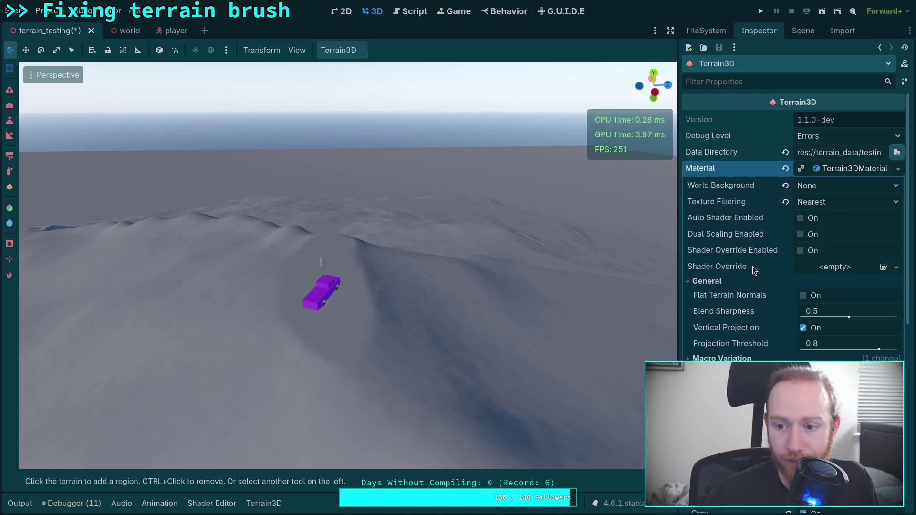
pyautogui.click(711, 281)
# - Add a New Texture asset in the Terrain3D panel, then reselect Terrain3D to view its properties
pyautogui.click(268, 510)
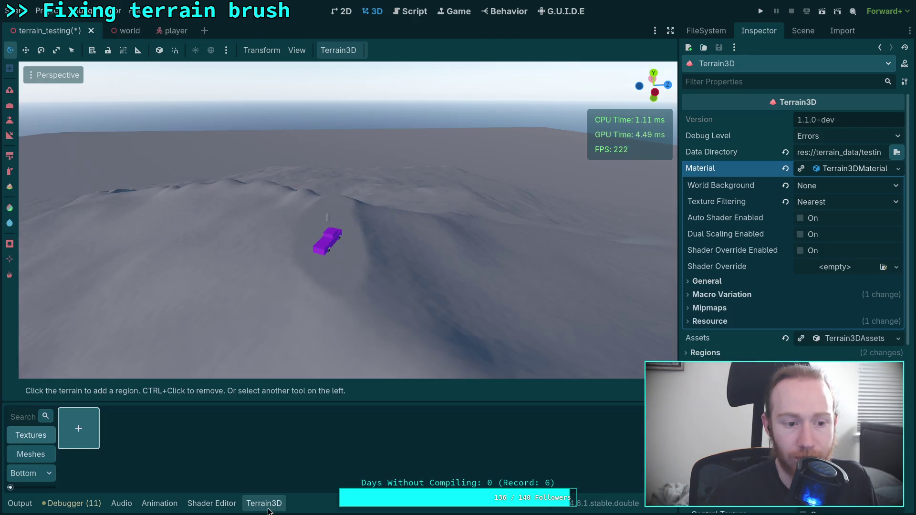
pyautogui.click(72, 431)
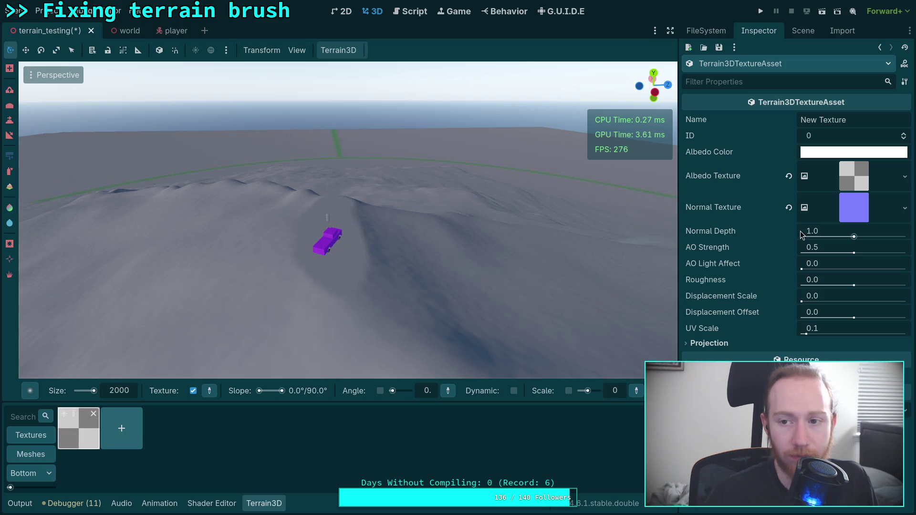
pyautogui.click(803, 30)
pyautogui.click(719, 31)
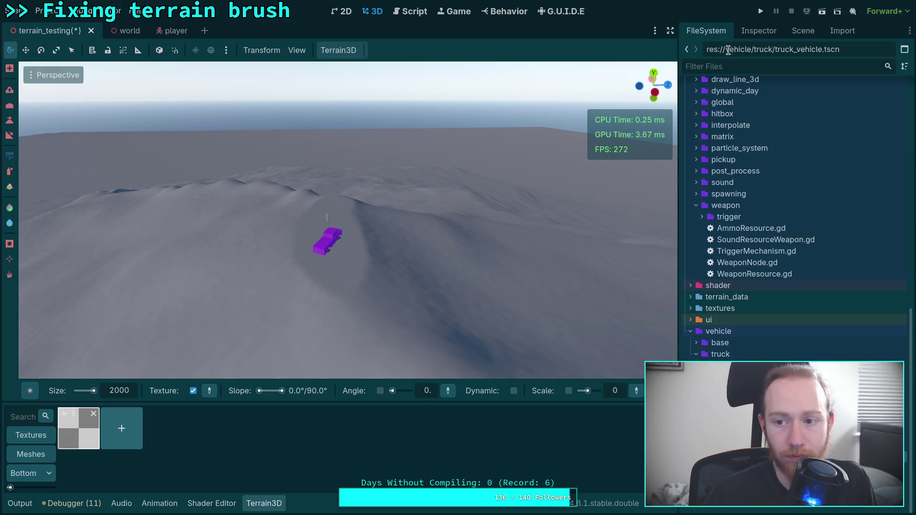
pyautogui.click(796, 29)
pyautogui.click(735, 82)
pyautogui.click(735, 102)
pyautogui.click(758, 37)
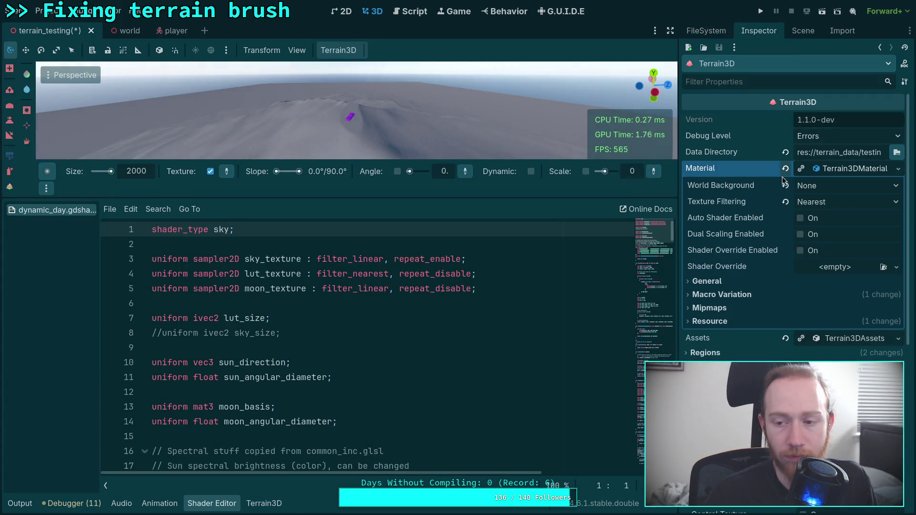
# - Inspect Terrain3D's Assets texture list and close the dynamic_day sky shader
pyautogui.click(846, 173)
pyautogui.click(850, 187)
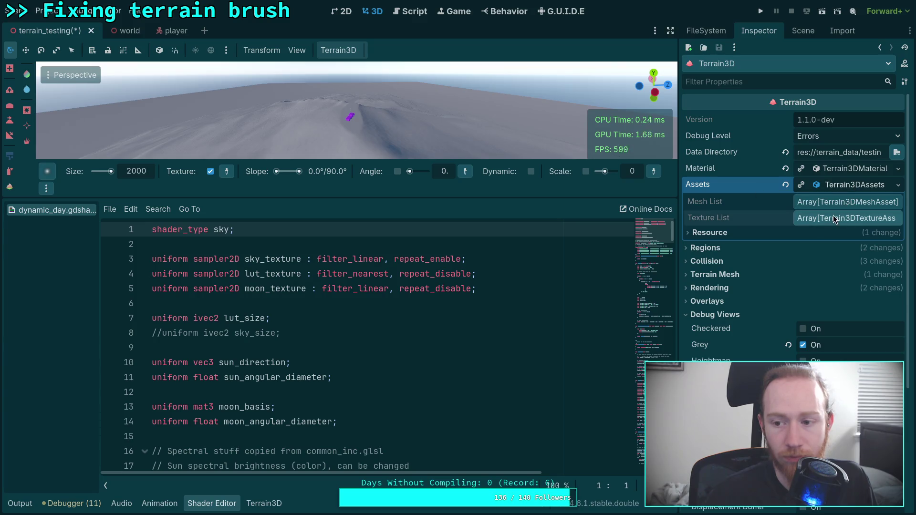
pyautogui.click(833, 219)
pyautogui.click(832, 220)
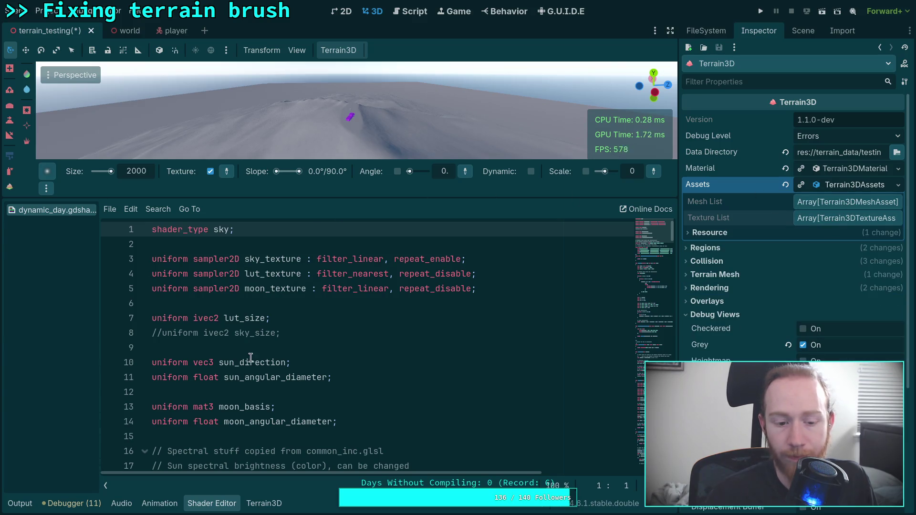
pyautogui.click(200, 507)
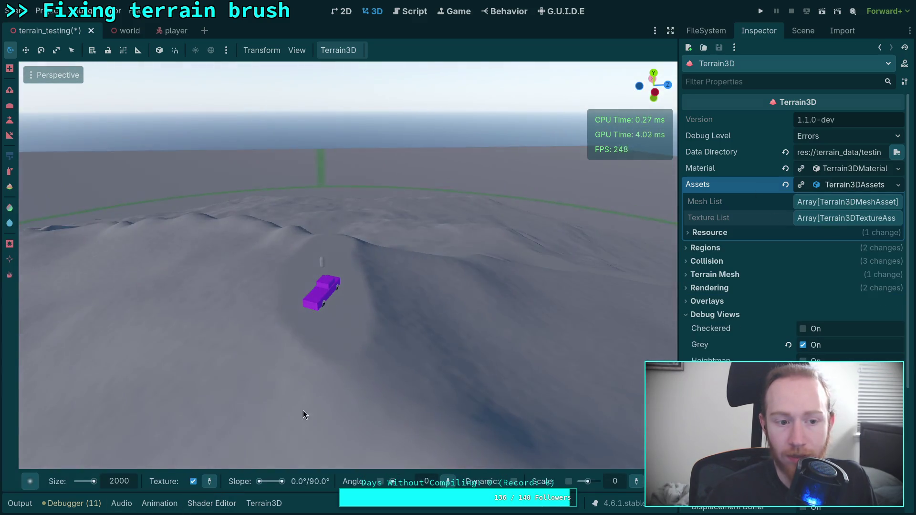
pyautogui.click(210, 503)
pyautogui.rightClick(56, 211)
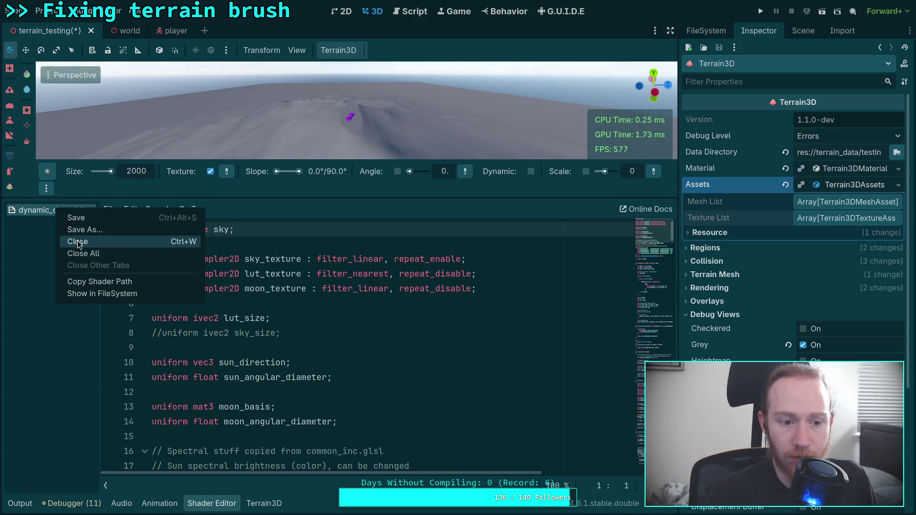
pyautogui.click(78, 241)
# - Reselect Terrain3D and remove the Shader Editor bottom panel
pyautogui.click(804, 30)
pyautogui.click(716, 84)
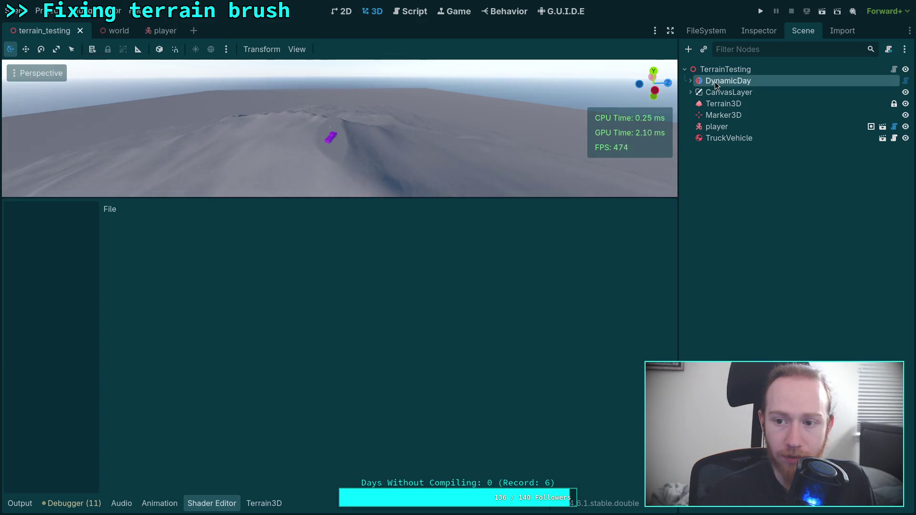
pyautogui.click(759, 32)
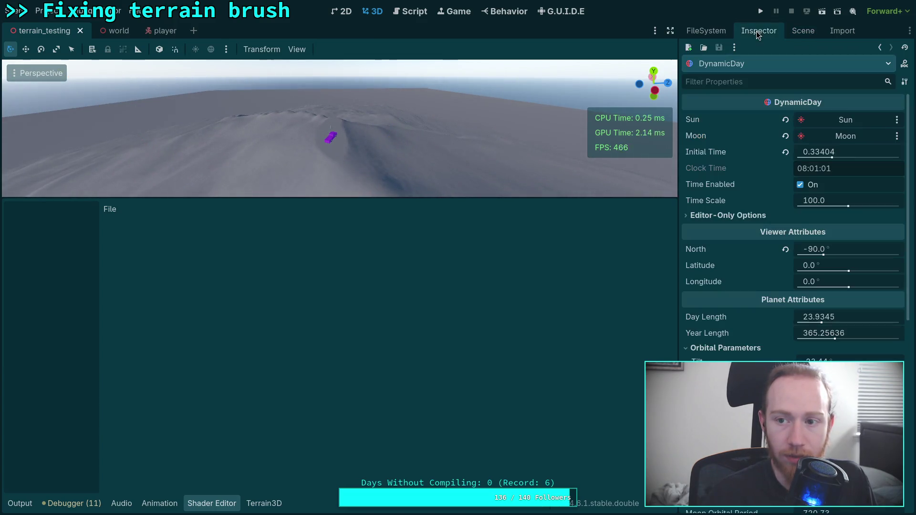
pyautogui.click(803, 30)
pyautogui.click(723, 104)
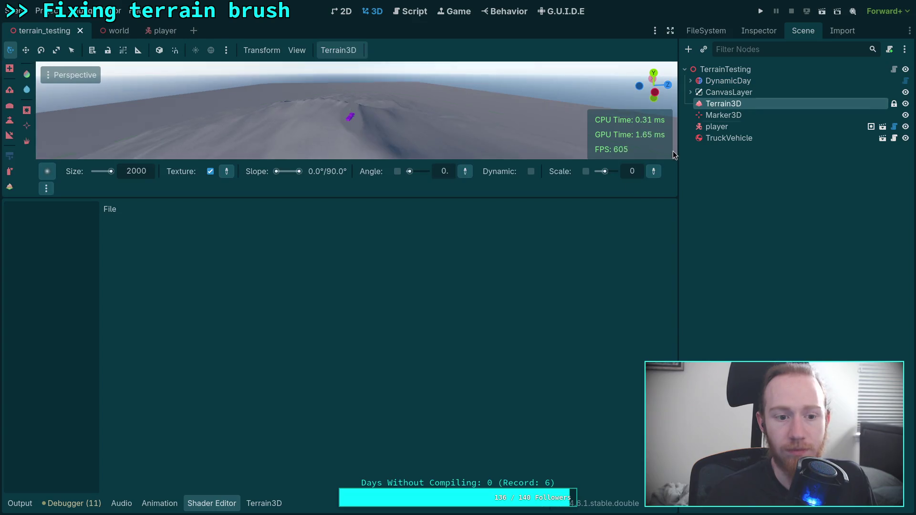
pyautogui.rightClick(208, 496)
pyautogui.click(246, 499)
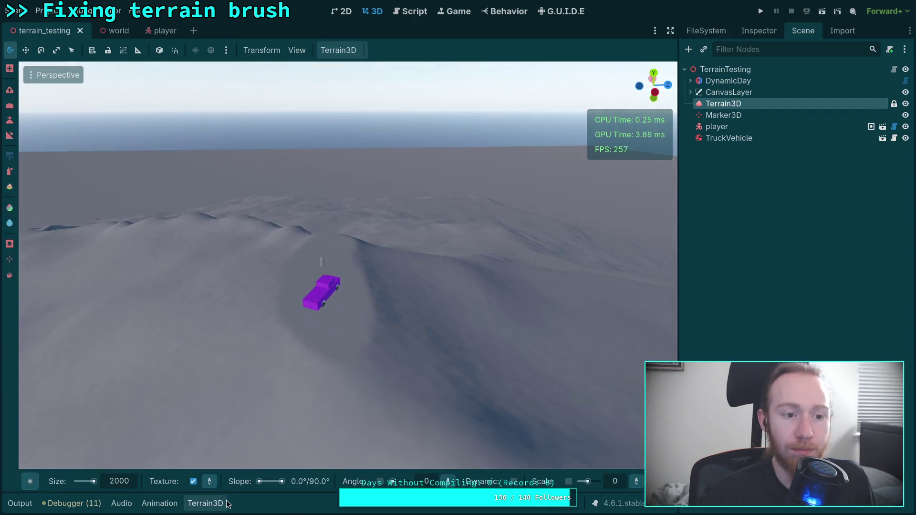
# - Reselect terrain_testing's Terrain3D node and check its Assets resource
pyautogui.click(725, 115)
pyautogui.click(725, 104)
pyautogui.click(754, 36)
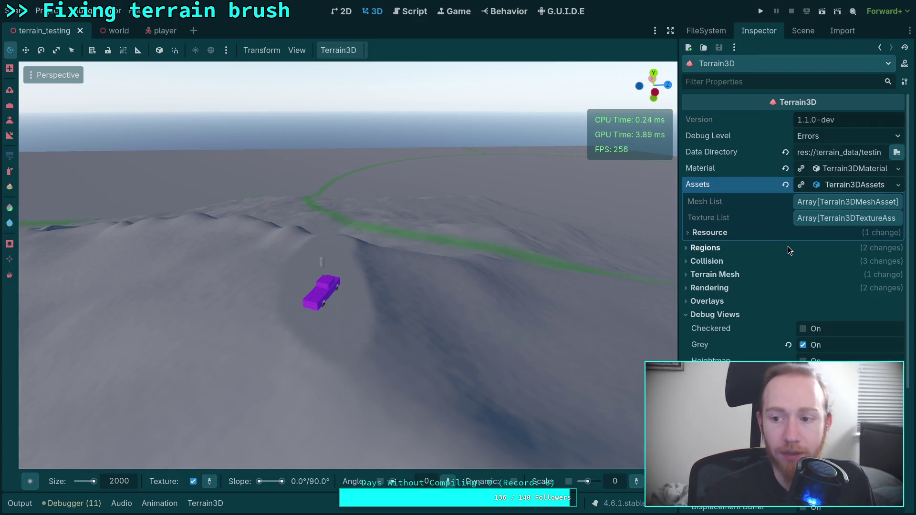
pyautogui.click(831, 186)
pyautogui.click(831, 186)
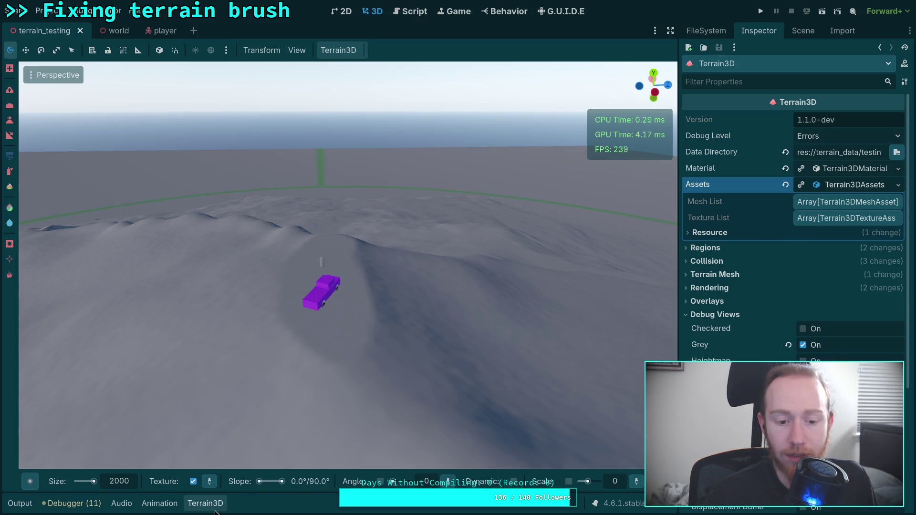
# - Inspect the world scene's Terrain3D properties, close the world scene, and open Terrain3D's Assets menu
pyautogui.moveTo(115, 36)
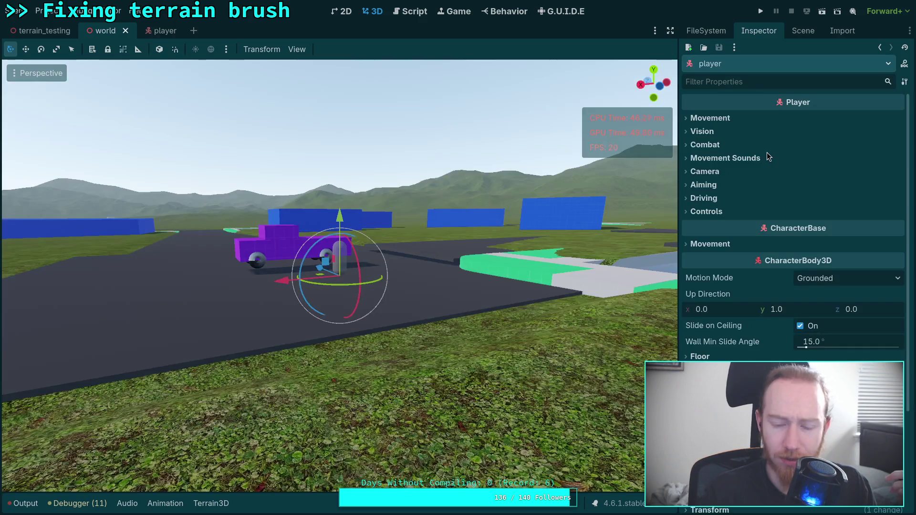
pyautogui.click(803, 31)
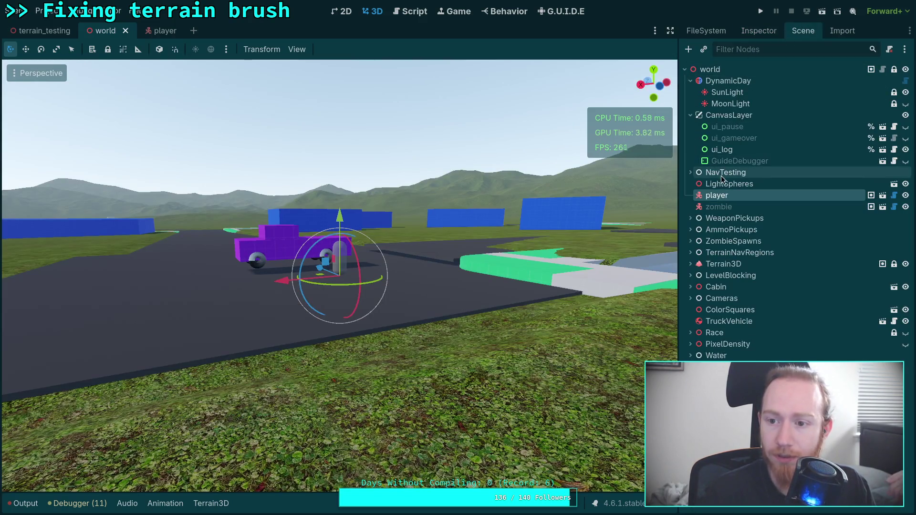
pyautogui.click(740, 264)
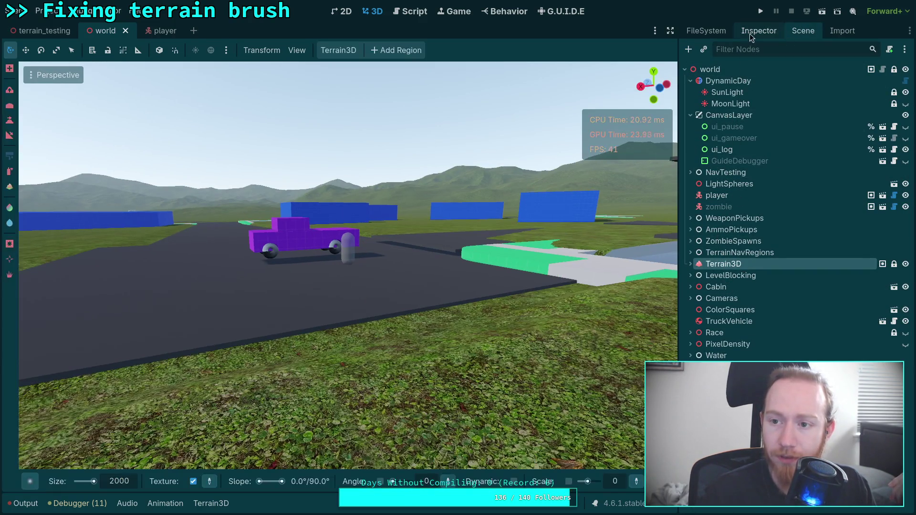
pyautogui.click(749, 32)
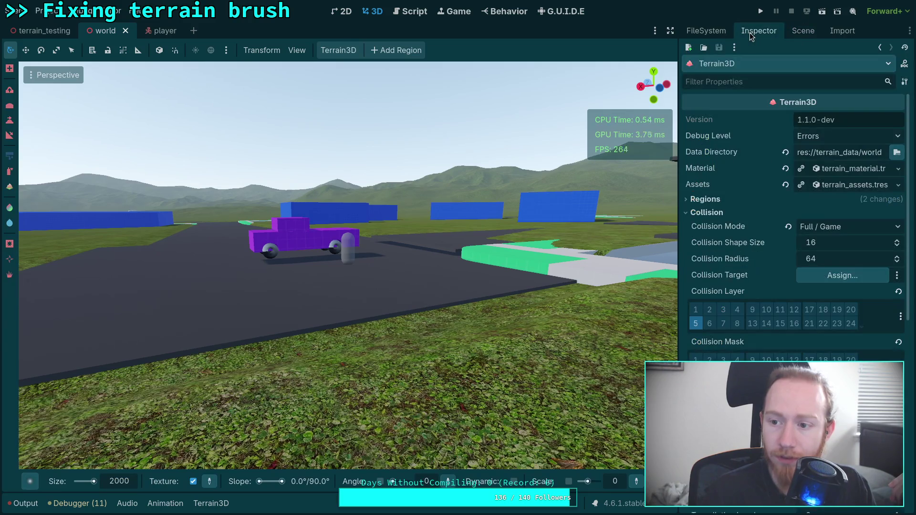
pyautogui.click(125, 31)
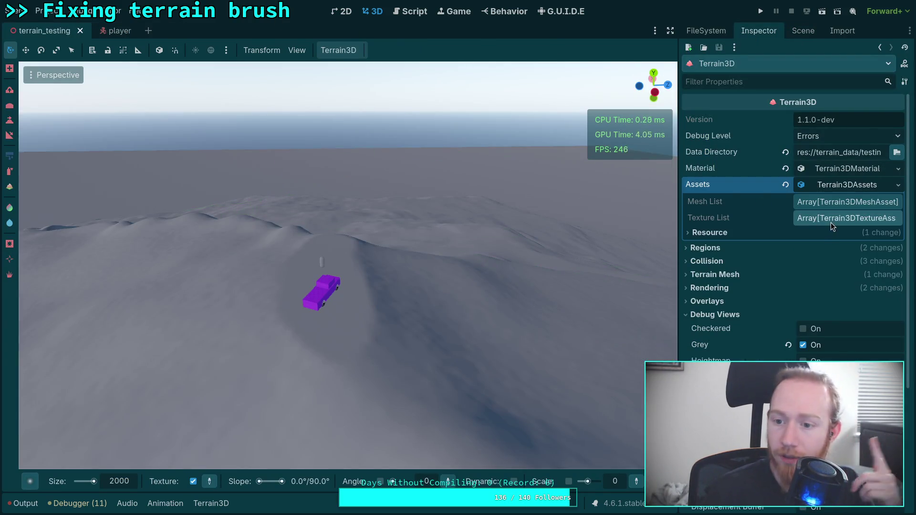
pyautogui.click(896, 185)
# - Quick-load terrain_assets.tres as Terrain3D's assets, turn off the Grey debug view, and save
pyautogui.click(840, 231)
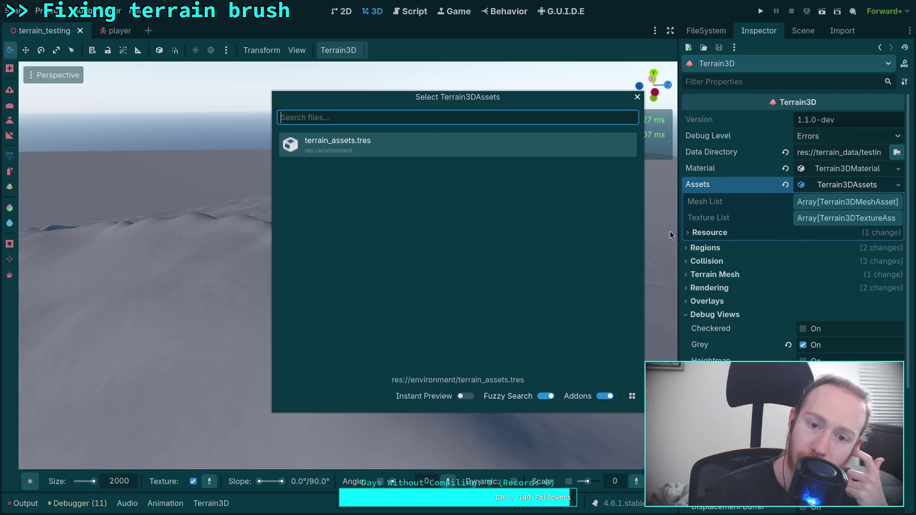
pyautogui.doubleClick(396, 153)
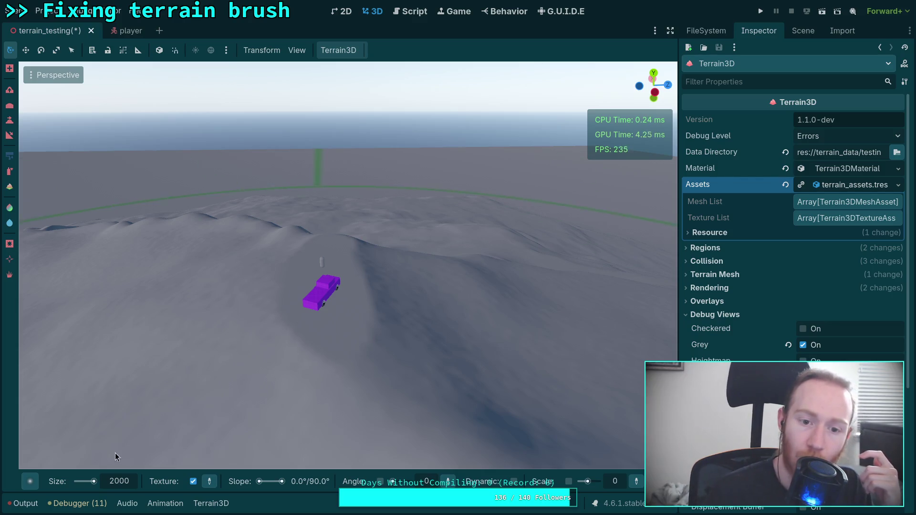
pyautogui.click(211, 504)
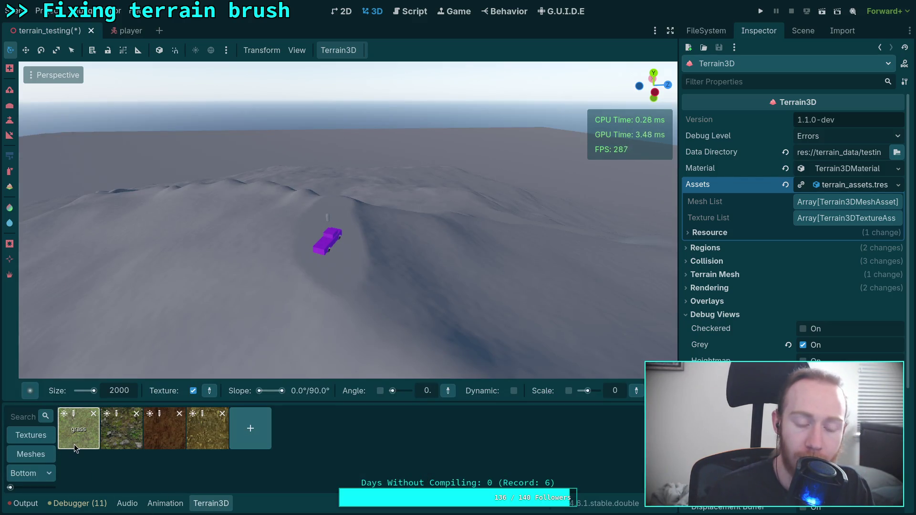
pyautogui.click(803, 345)
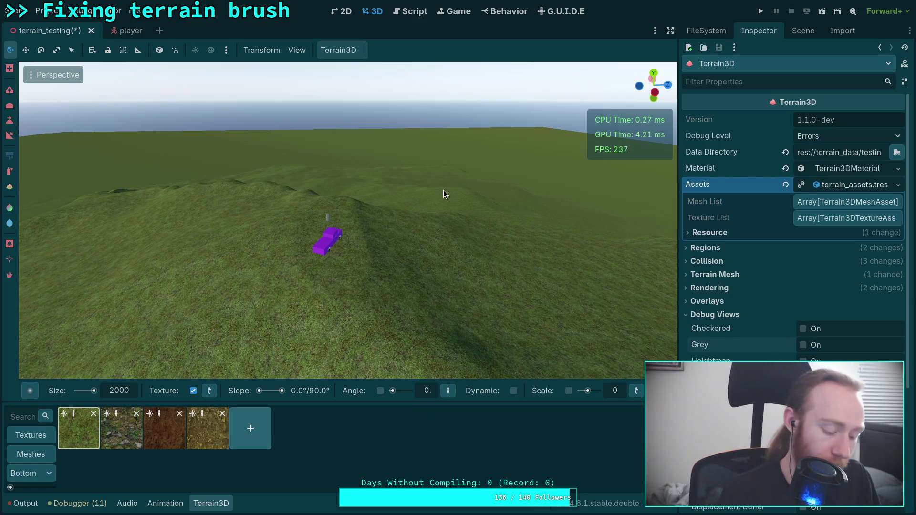
pyautogui.hotkey('ctrl', 's')
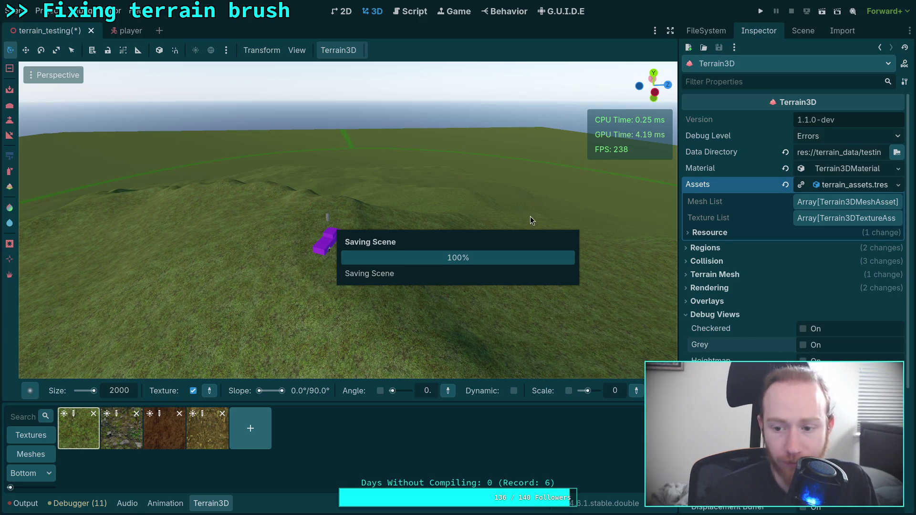
pyautogui.click(713, 315)
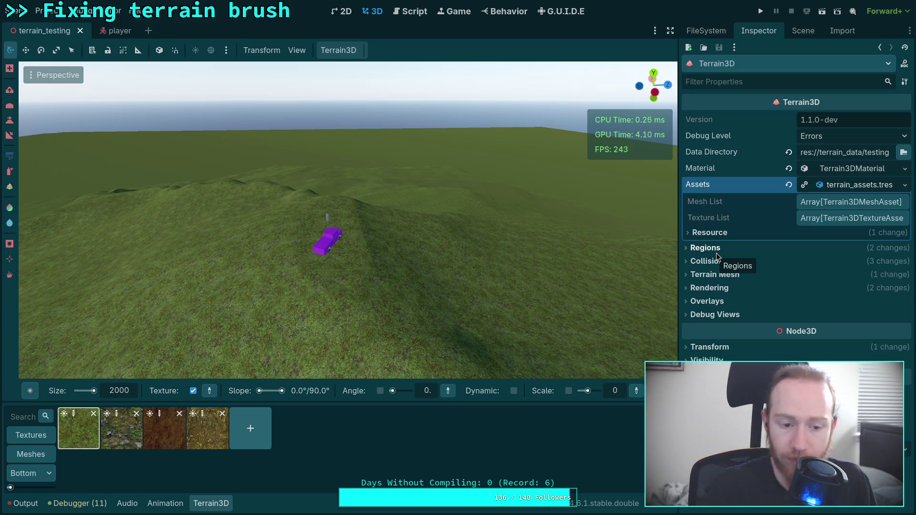
pyautogui.click(853, 172)
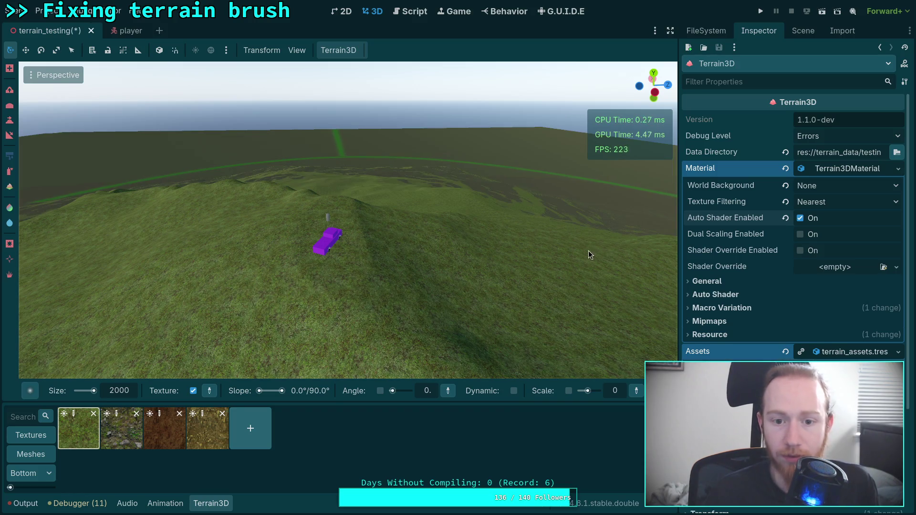
# - Fly the camera over the grassy hills and expand the material's Auto Shader settings
pyautogui.rightClick(557, 251)
pyautogui.scroll(2, 557, 251)
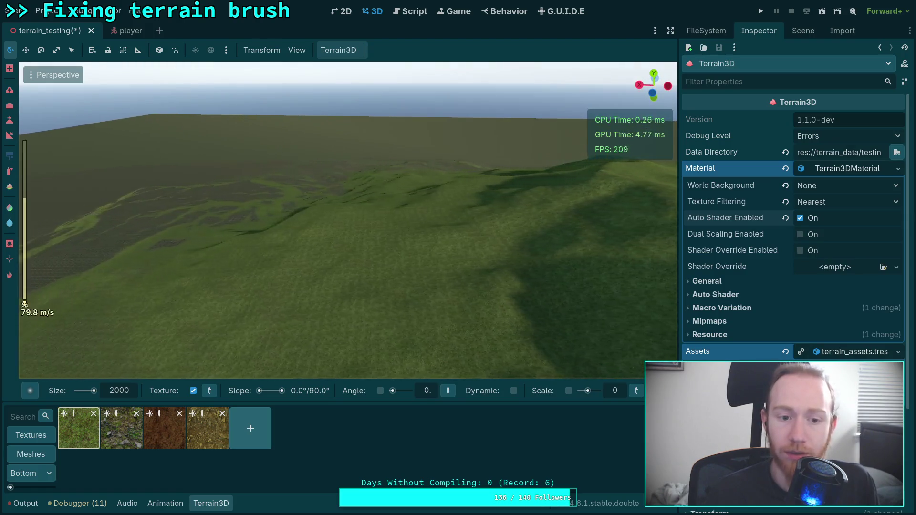
pyautogui.press('w')
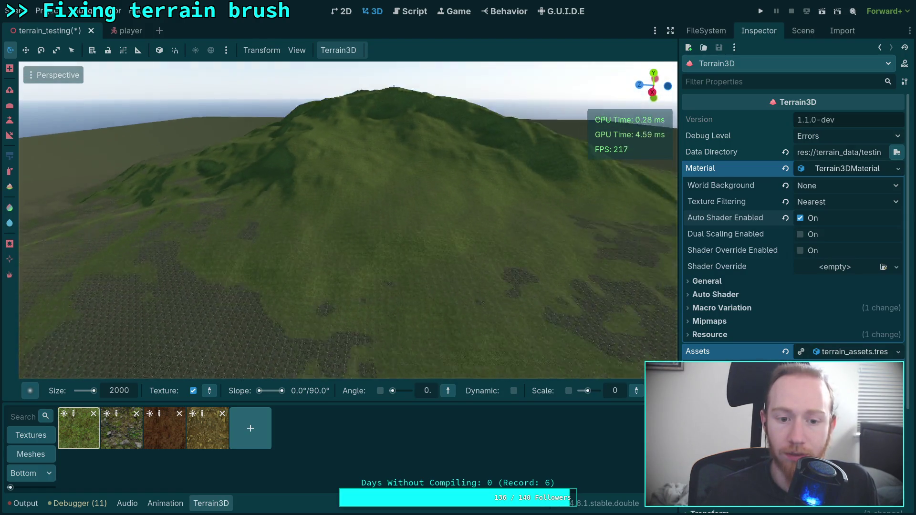
pyautogui.press('w')
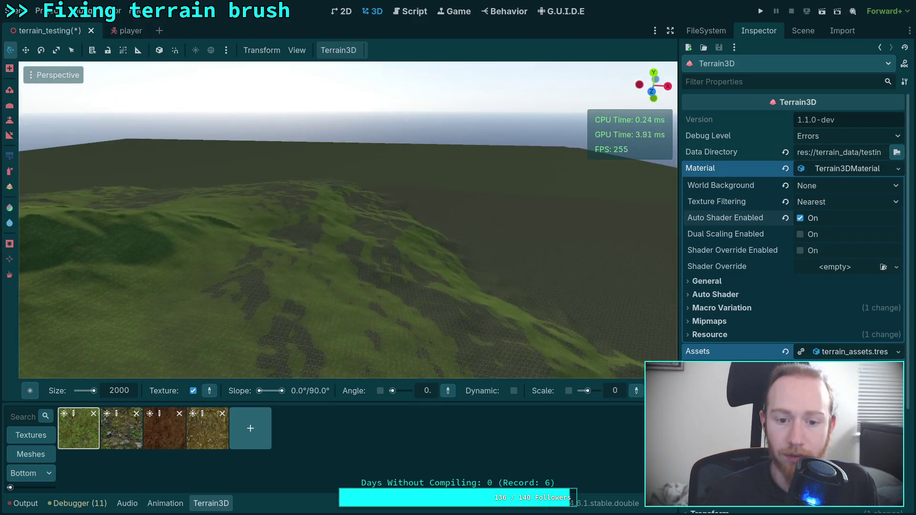
pyautogui.press('w')
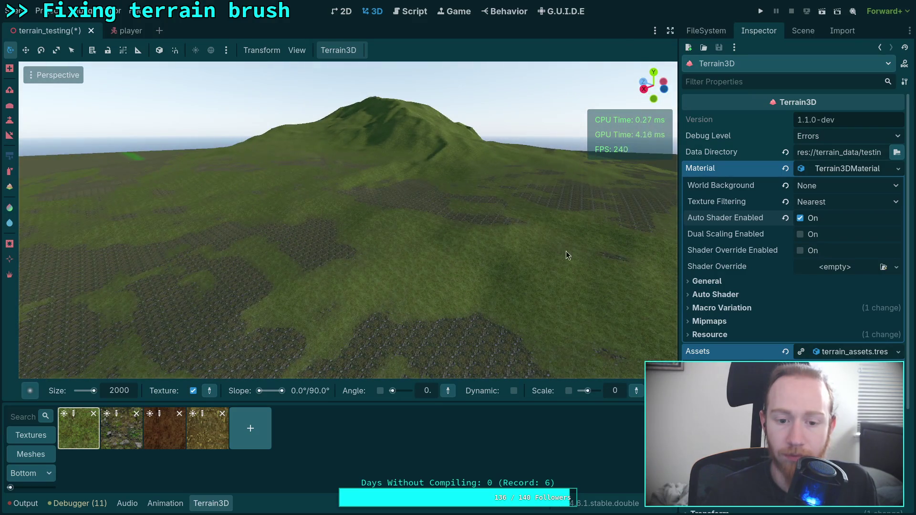
pyautogui.click(740, 295)
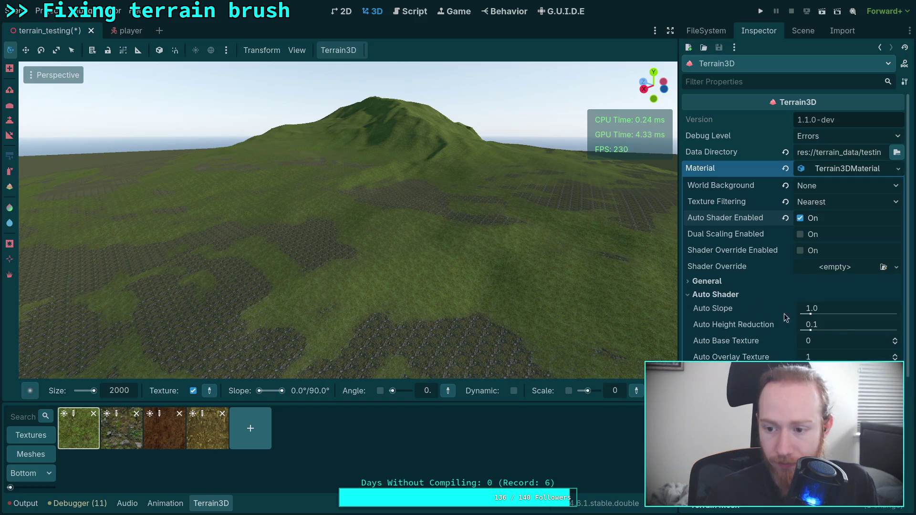
# - Try different base and overlay texture combinations and Auto Height Reduction values on the terrain
pyautogui.click(896, 355)
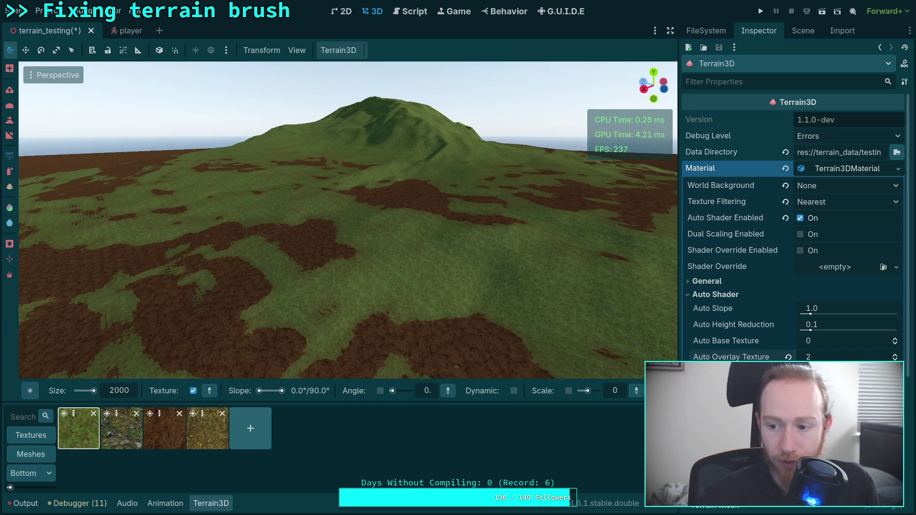
pyautogui.click(896, 359)
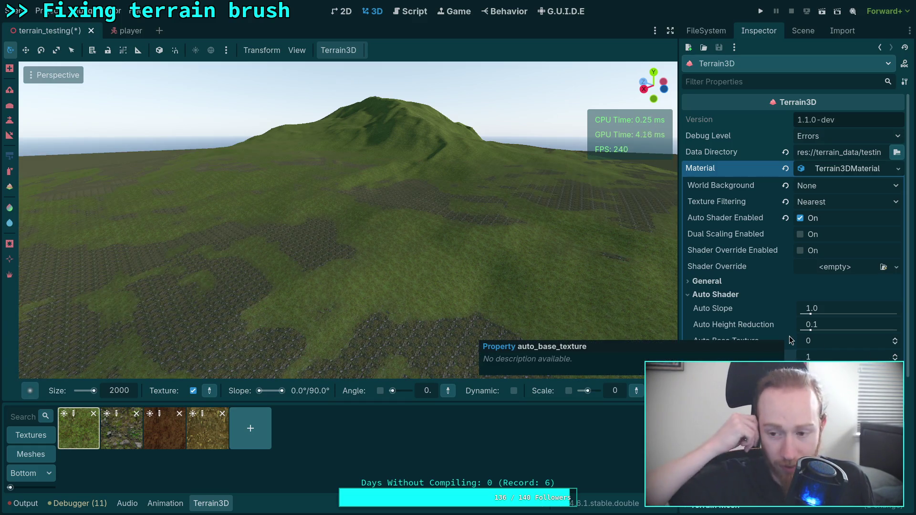
pyautogui.moveTo(811, 329)
pyautogui.mouseDown()
pyautogui.moveTo(835, 331)
pyautogui.moveTo(819, 332)
pyautogui.mouseUp()
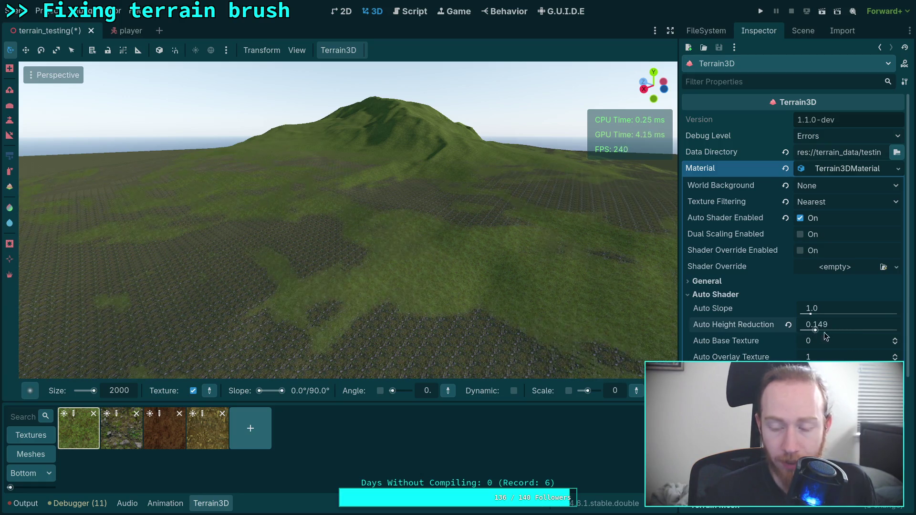
pyautogui.click(895, 339)
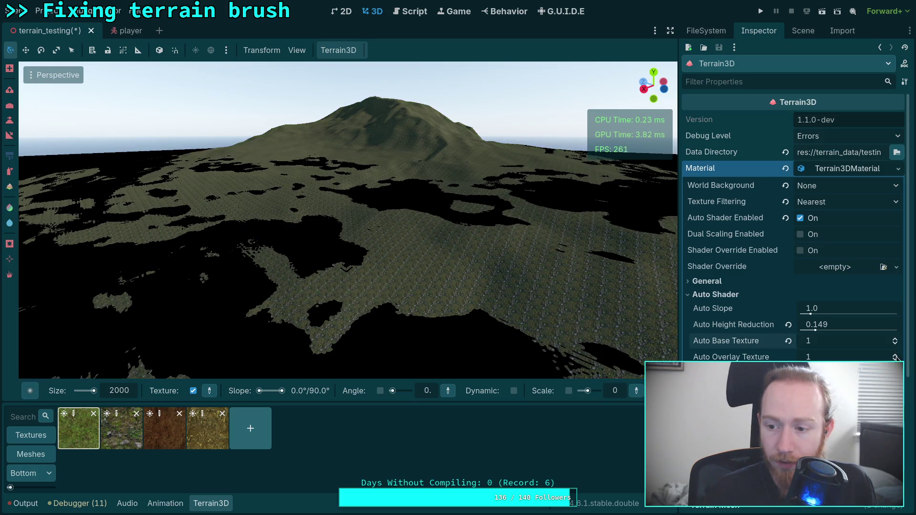
pyautogui.click(896, 359)
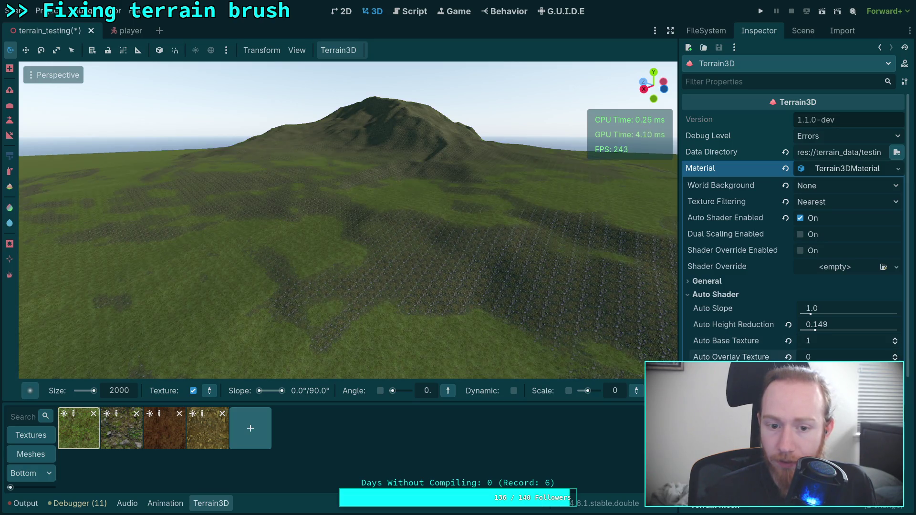
pyautogui.click(895, 355)
pyautogui.click(896, 359)
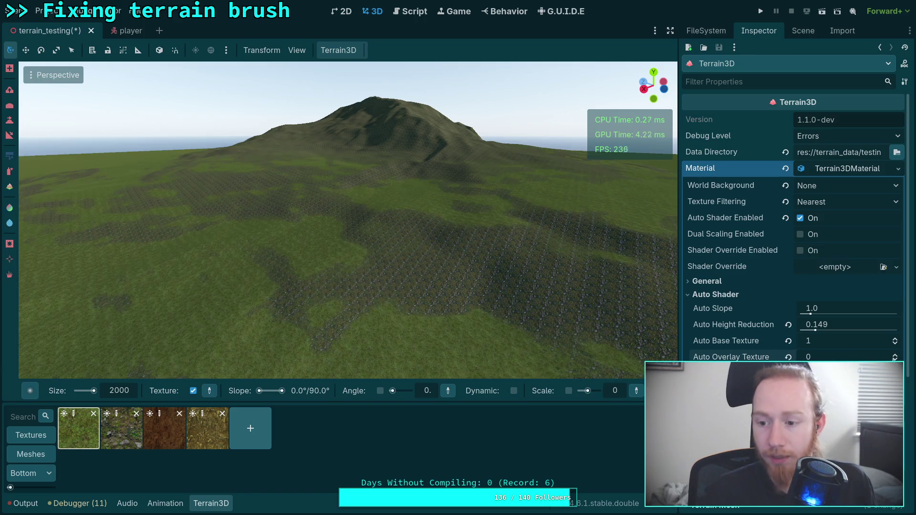
pyautogui.moveTo(816, 325)
pyautogui.mouseDown()
pyautogui.moveTo(898, 333)
pyautogui.moveTo(785, 330)
pyautogui.mouseUp()
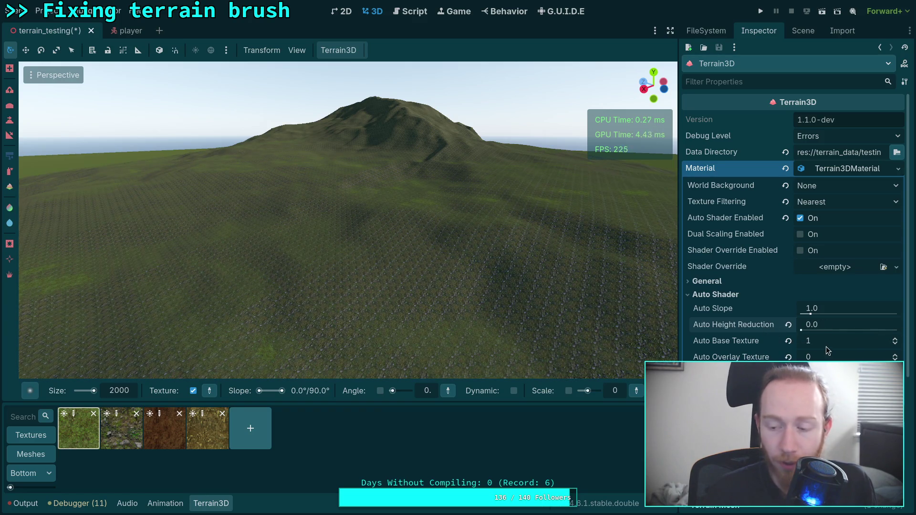
# - Restore base texture 0 and overlay 1, set Auto Slope to 0.03, and orbit around the mountain
pyautogui.click(896, 345)
pyautogui.click(895, 356)
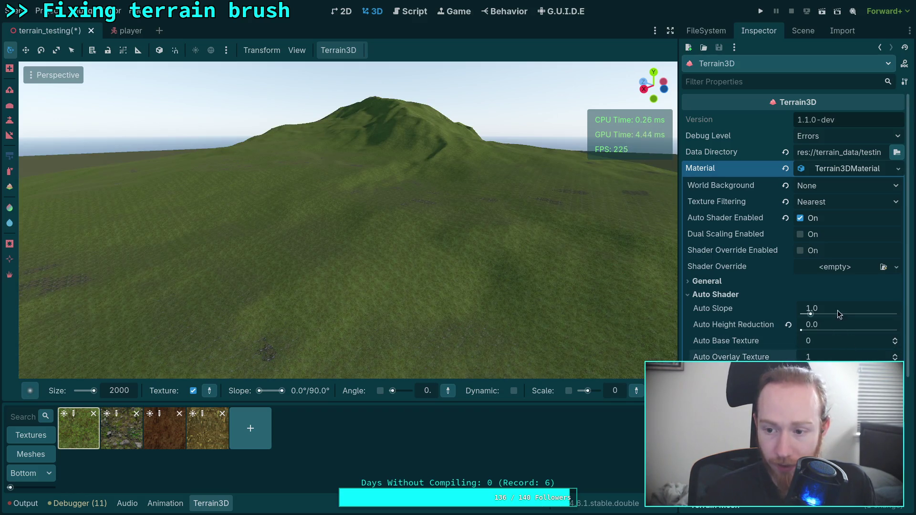
pyautogui.moveTo(810, 313)
pyautogui.mouseDown()
pyautogui.moveTo(802, 312)
pyautogui.moveTo(814, 310)
pyautogui.mouseUp()
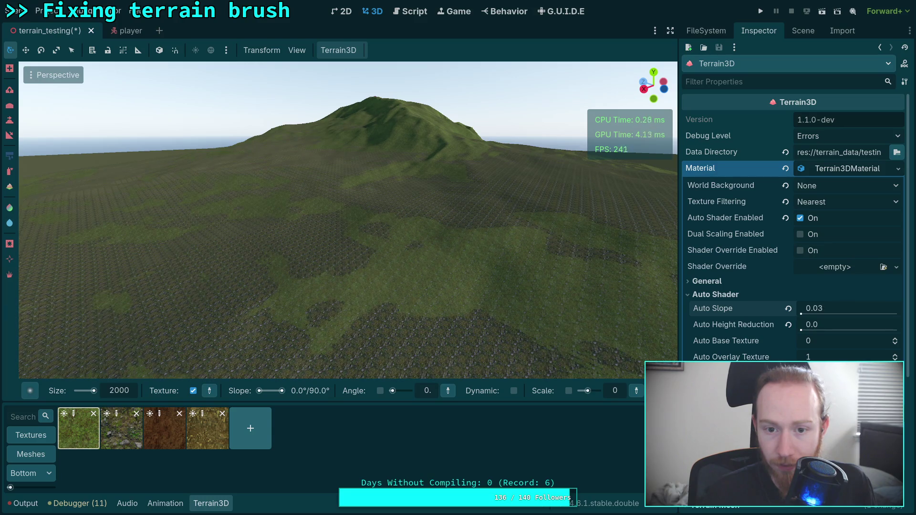
pyautogui.moveTo(429, 267); pyautogui.dragTo(463, 262)
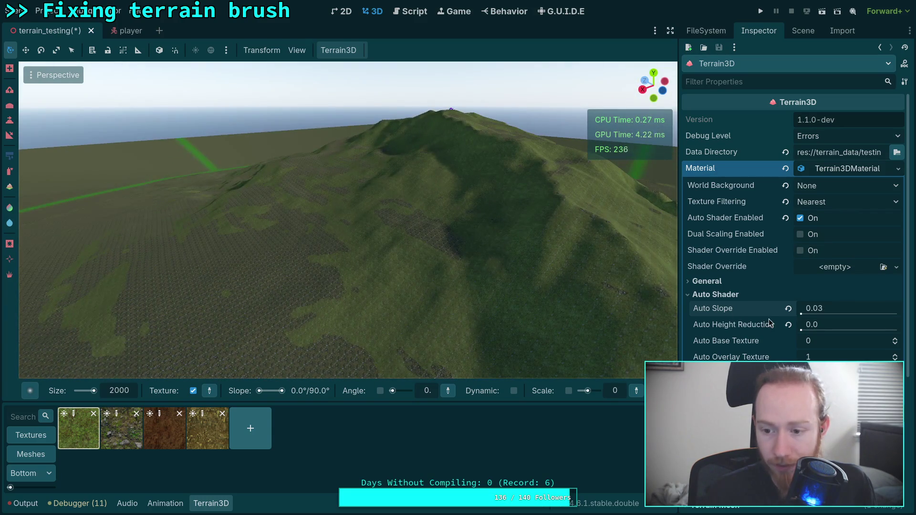
pyautogui.moveTo(334, 267); pyautogui.dragTo(311, 262)
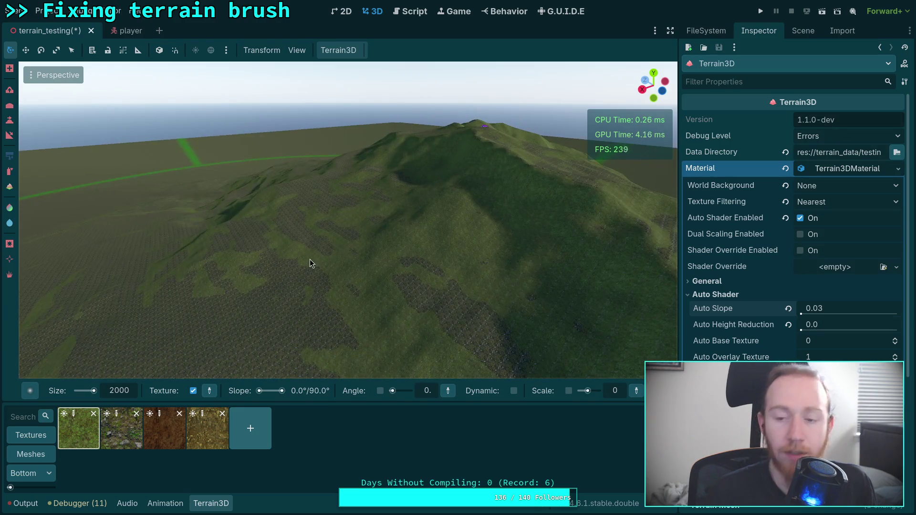
pyautogui.click(803, 30)
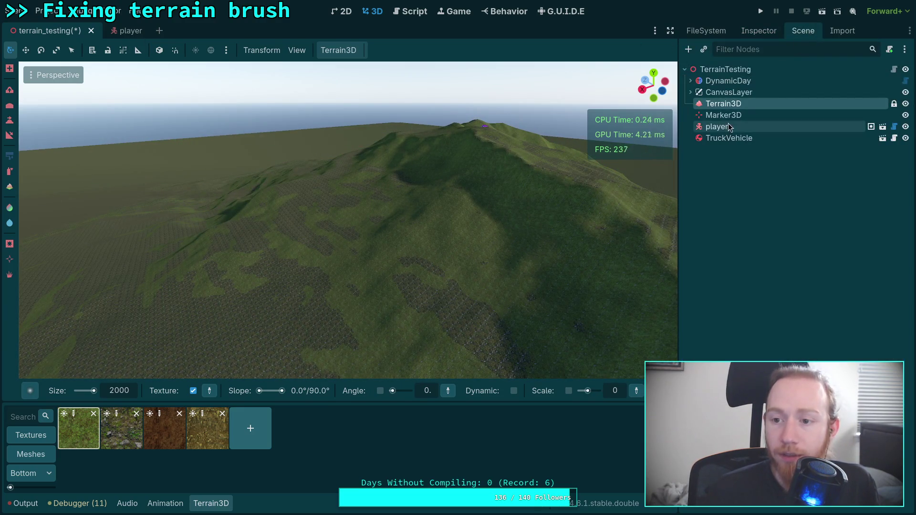
# - Select the Terrain3D node in the world scene and show its properties in the Inspector
pyautogui.click(706, 31)
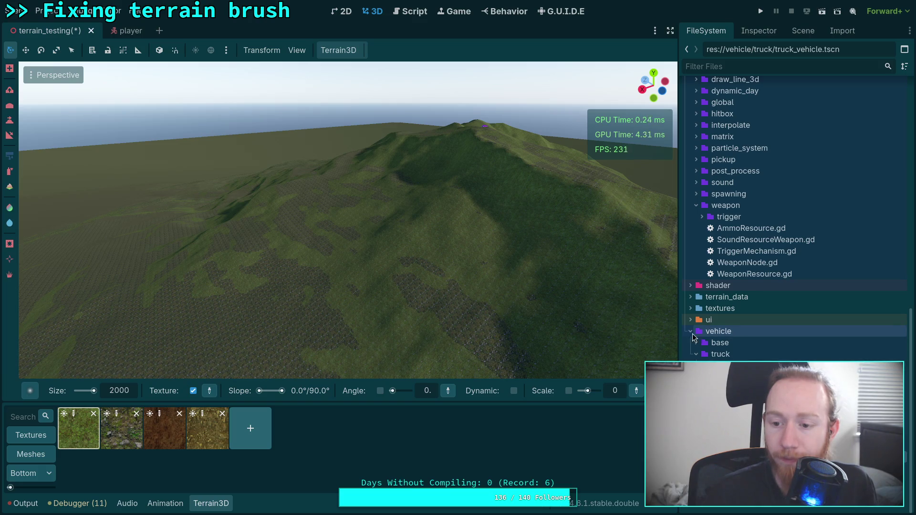
pyautogui.scroll(5, 688, 336)
pyautogui.scroll(10, 701, 171)
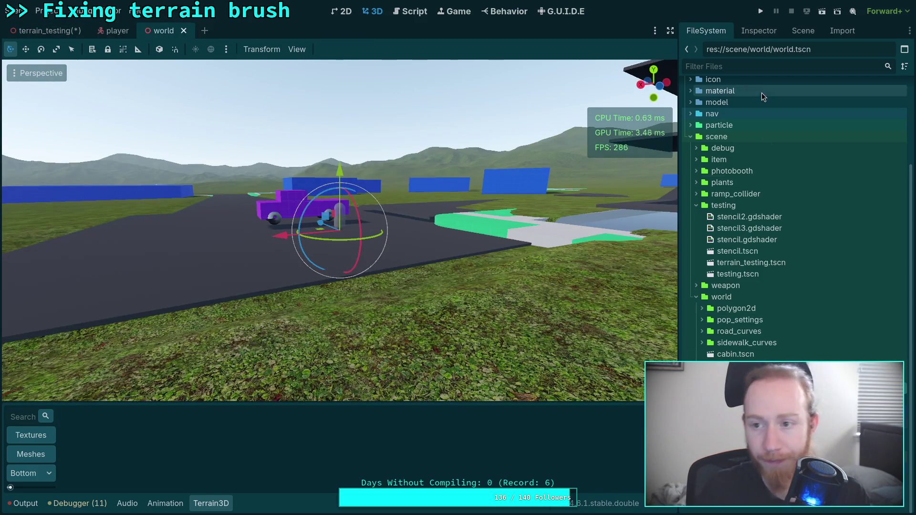
pyautogui.click(763, 36)
pyautogui.click(794, 33)
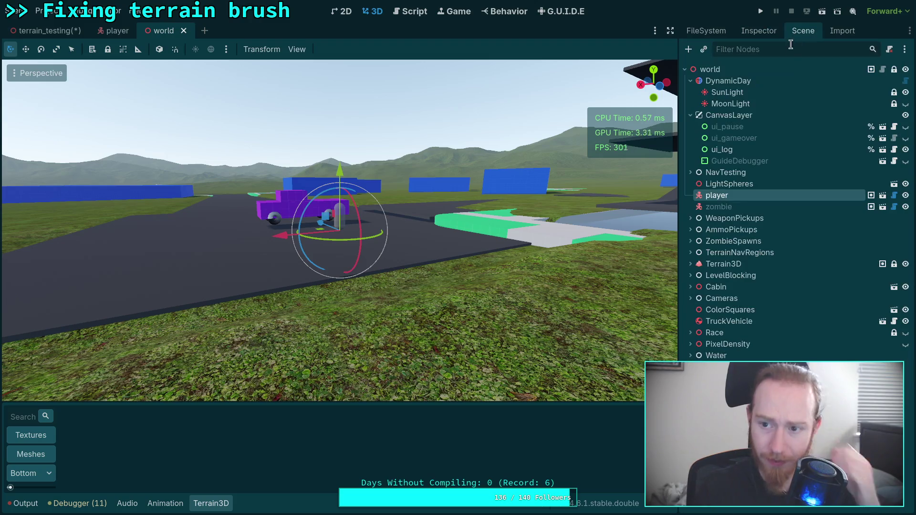
pyautogui.click(721, 266)
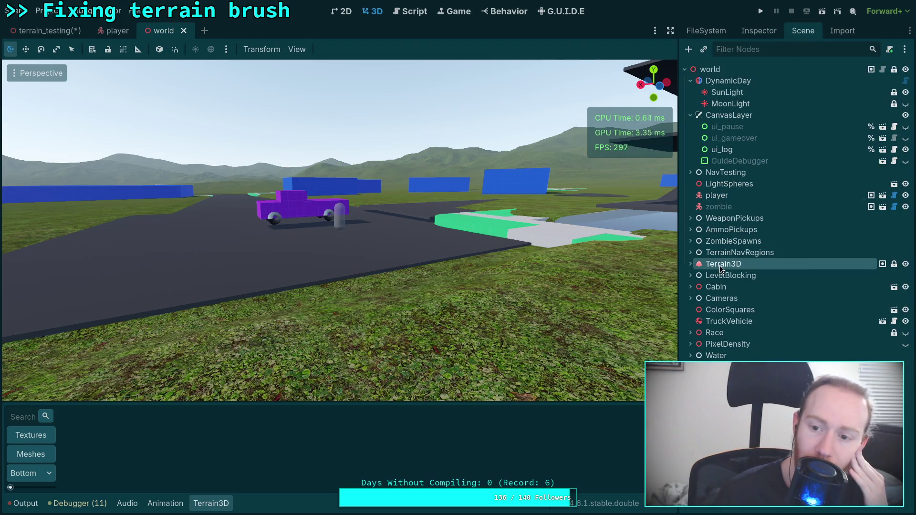
pyautogui.click(759, 36)
# - Leave Auto Shader Enabled off on the world terrain, then close the world and player scenes
pyautogui.scroll(-3, 728, 243)
pyautogui.scroll(3, 764, 215)
pyautogui.click(833, 169)
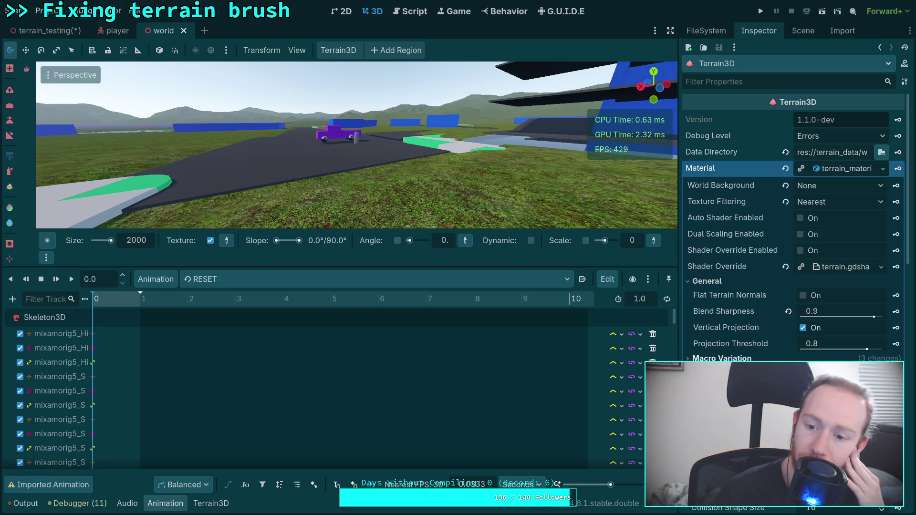
pyautogui.click(799, 219)
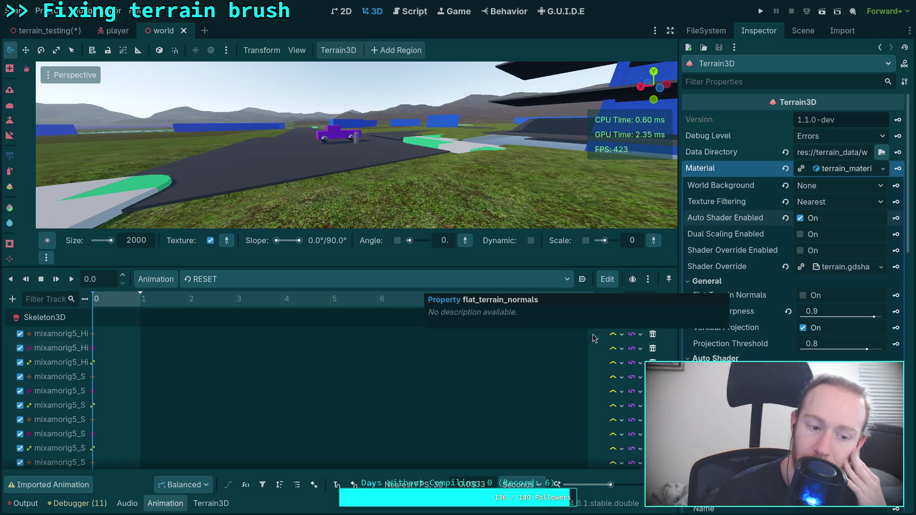
pyautogui.click(206, 505)
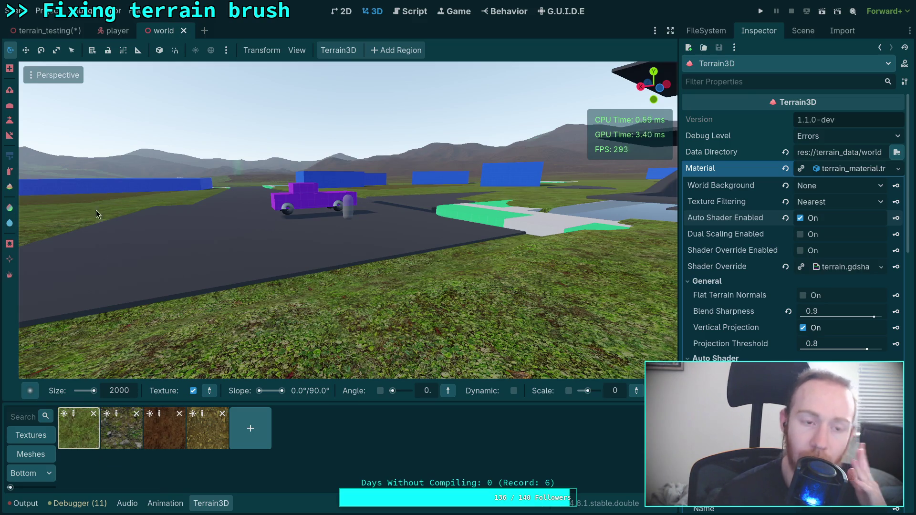
pyautogui.click(801, 218)
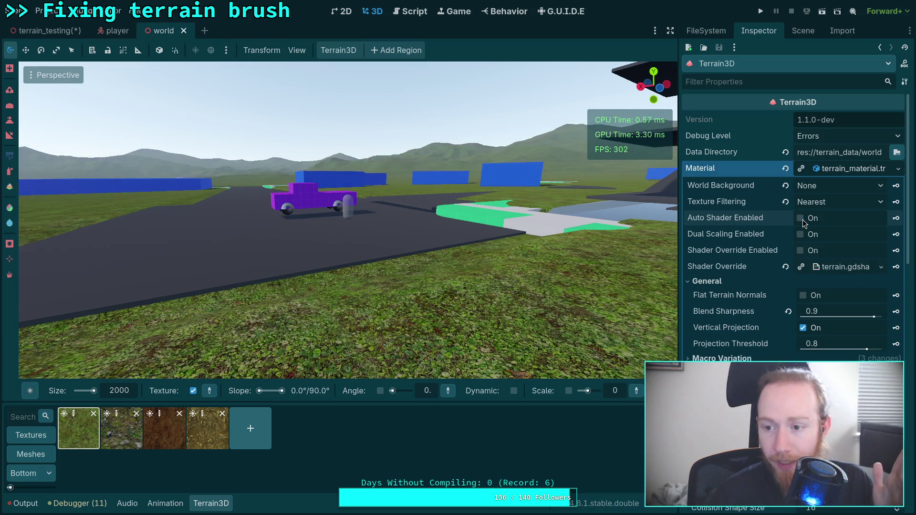
pyautogui.click(184, 30)
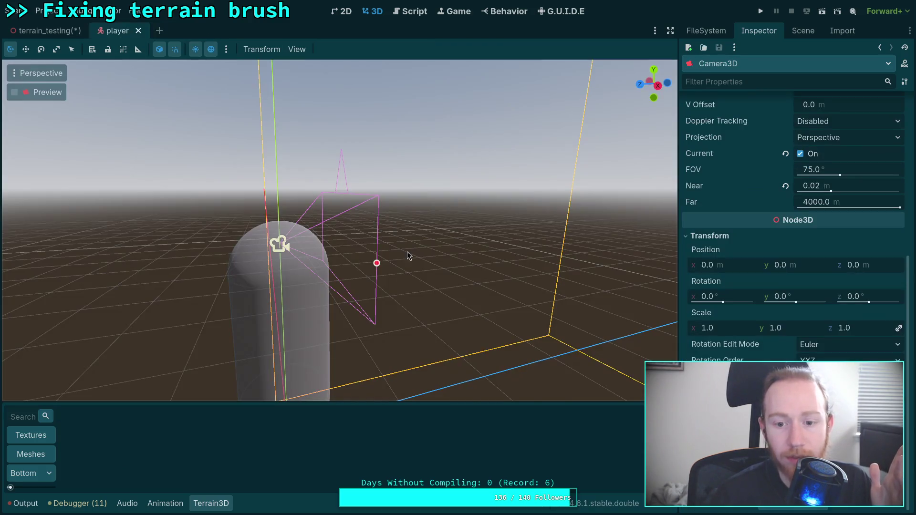
pyautogui.click(139, 31)
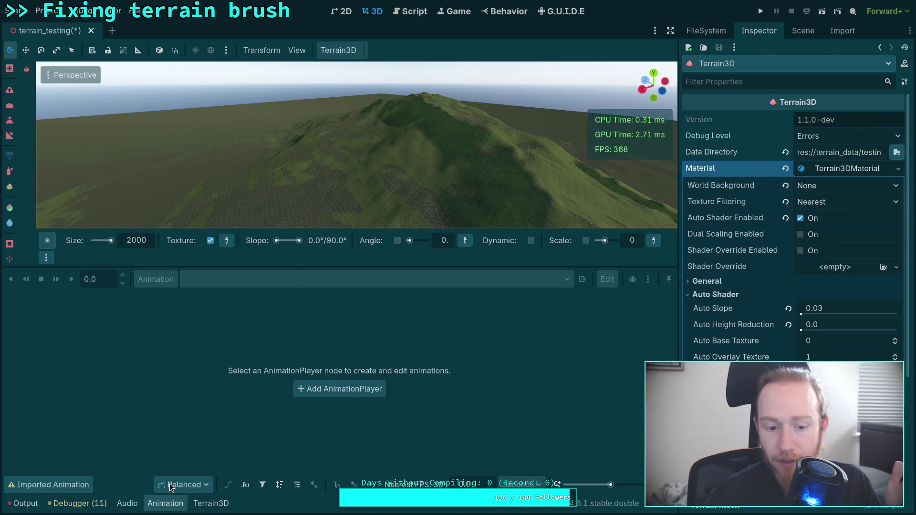
# - Close the Animation bottom panel and show the Terrain3D texture list
pyautogui.rightClick(180, 506)
pyautogui.click(221, 444)
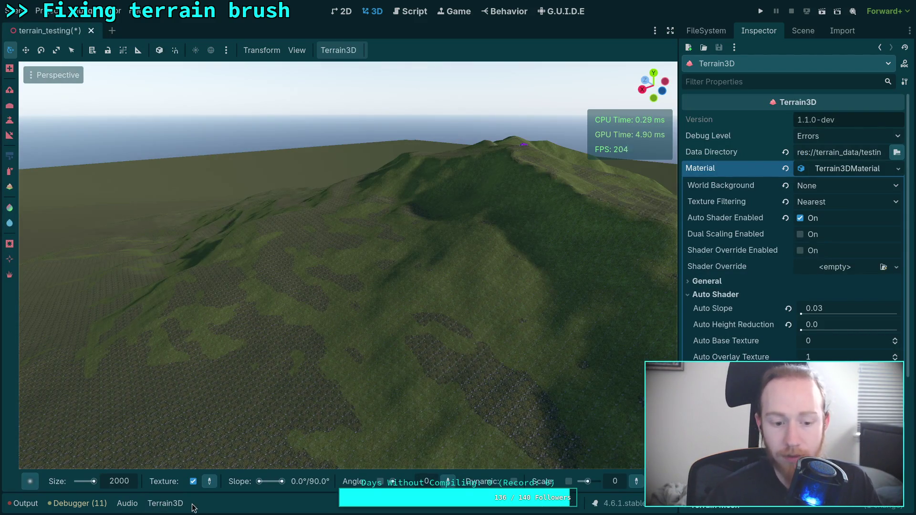
pyautogui.click(169, 505)
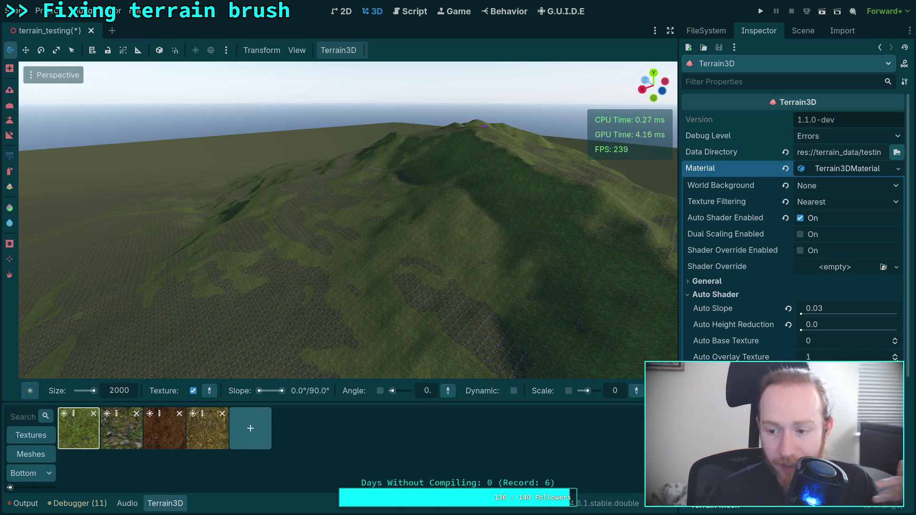
# - Set Auto Overlay Texture to 0, Auto Base Texture to 2, and Auto Slope to 2.099
pyautogui.click(896, 360)
pyautogui.click(895, 338)
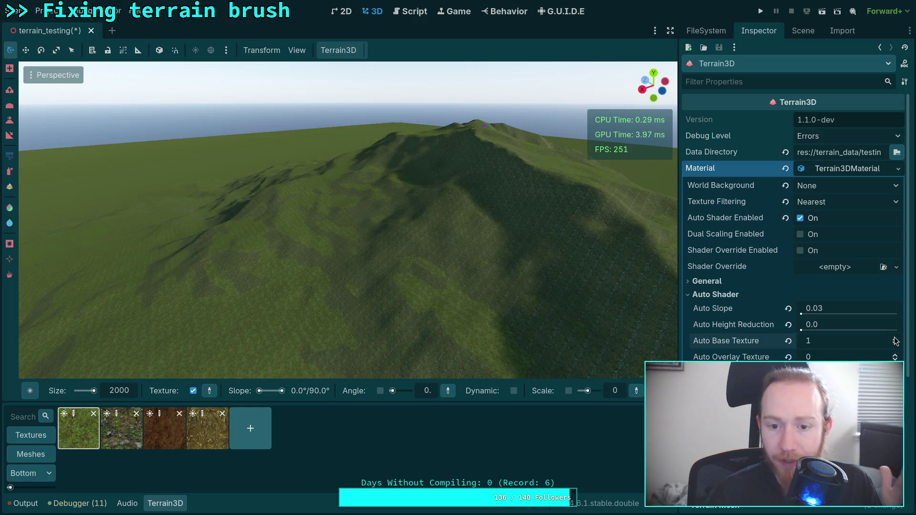
pyautogui.click(895, 339)
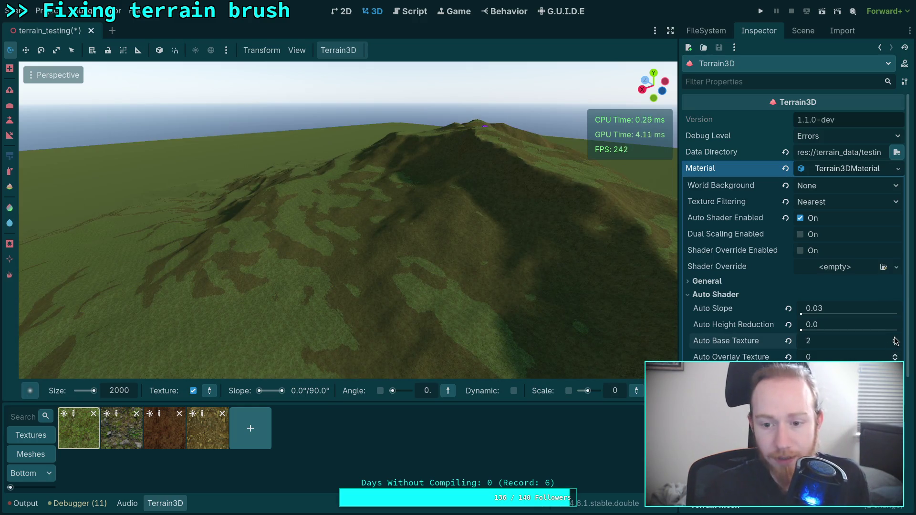
pyautogui.hotkey('ctrl', 'j')
pyautogui.moveTo(464, 383); pyautogui.dragTo(467, 386)
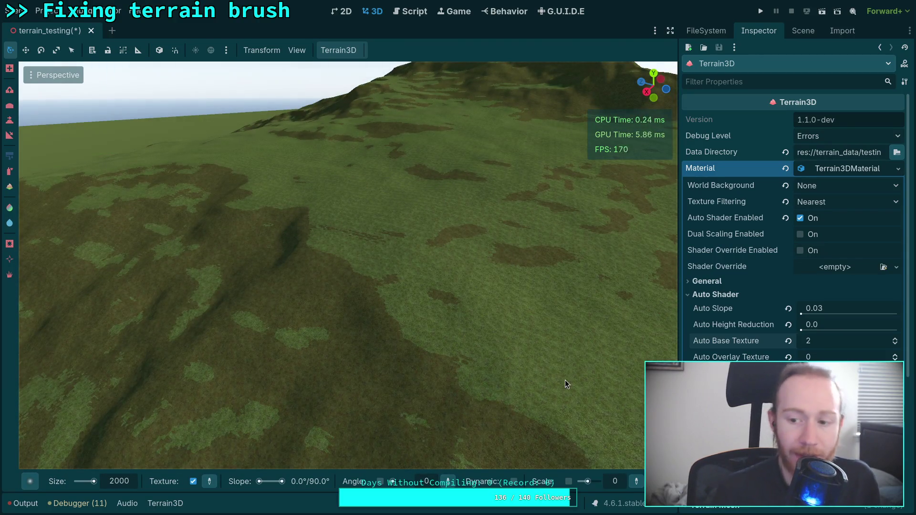
pyautogui.moveTo(802, 314); pyautogui.dragTo(823, 312)
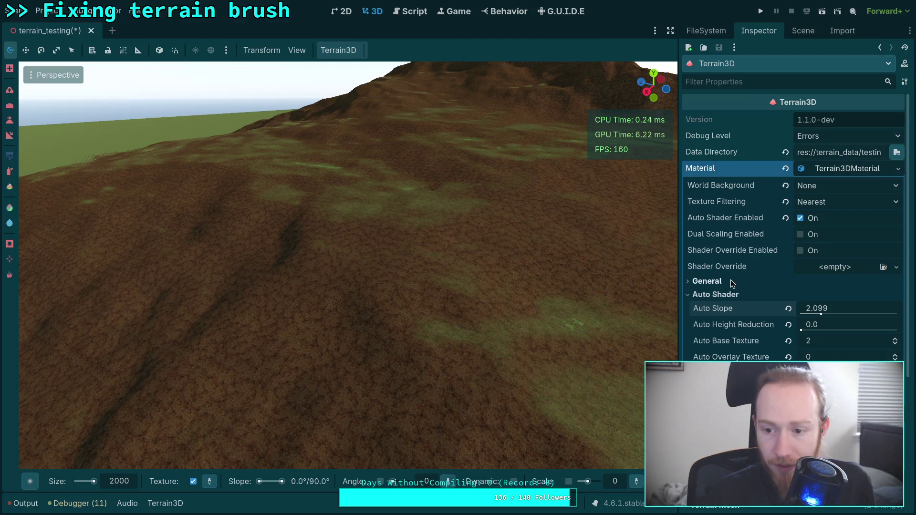
# - Expand General and set Blend Sharpness to 0.9 after trying lower slider values
pyautogui.click(731, 279)
pyautogui.click(835, 317)
pyautogui.moveTo(836, 319); pyautogui.dragTo(886, 321)
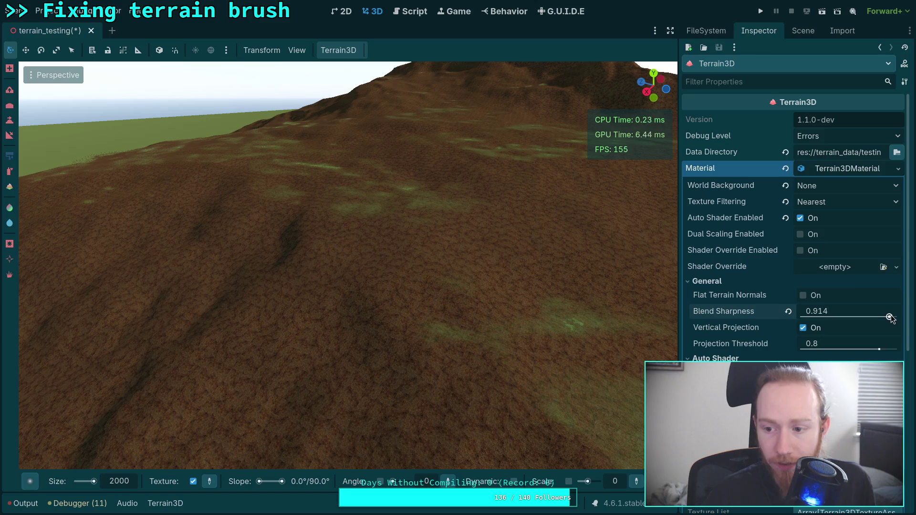
pyautogui.click(888, 317)
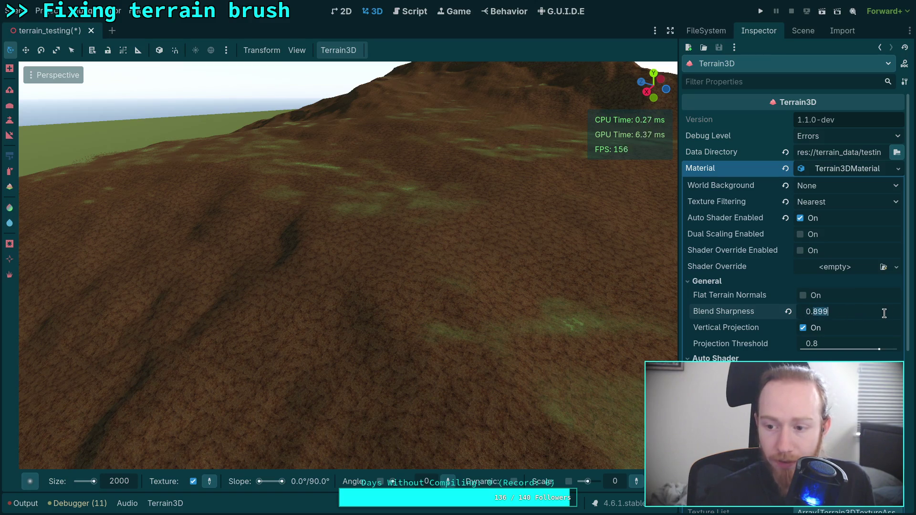
pyautogui.write('9')
pyautogui.press('Return')
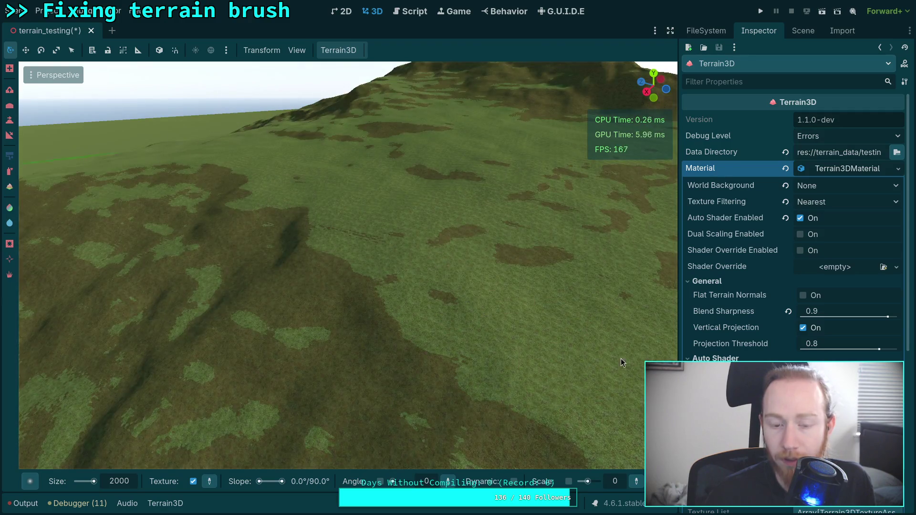
pyautogui.moveTo(622, 363); pyautogui.dragTo(544, 353)
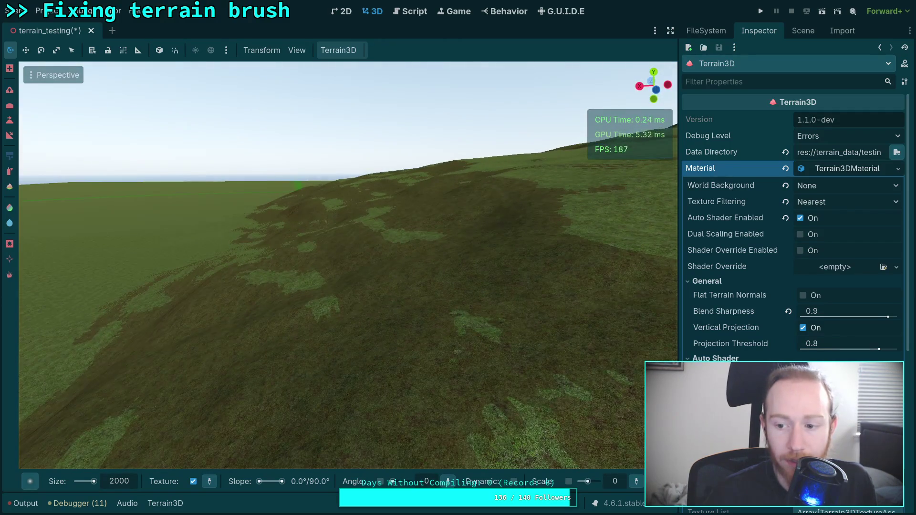
# - Compare Blend Sharpness 1.0, then return it to 0.9 and view the distant hill peak
pyautogui.moveTo(819, 314); pyautogui.dragTo(840, 314)
pyautogui.click(853, 311)
pyautogui.write('.9')
pyautogui.press('Return')
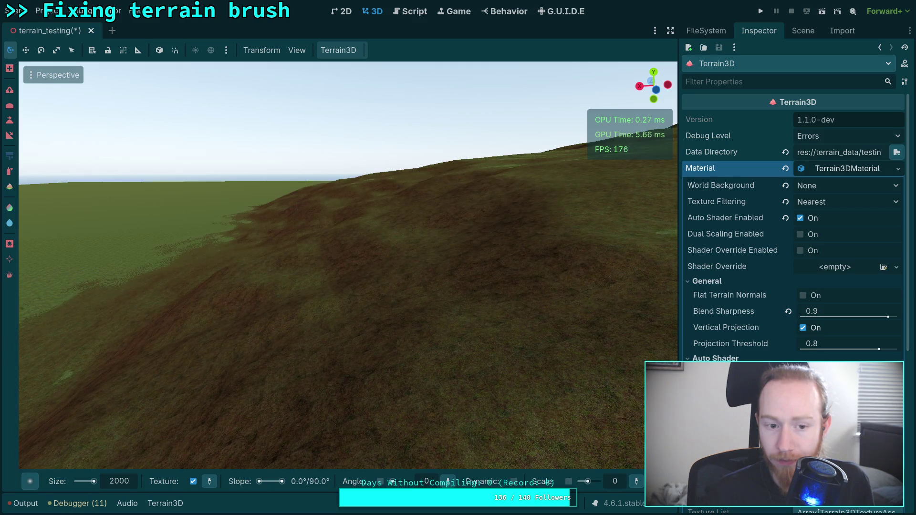
pyautogui.moveTo(627, 367); pyautogui.dragTo(454, 343)
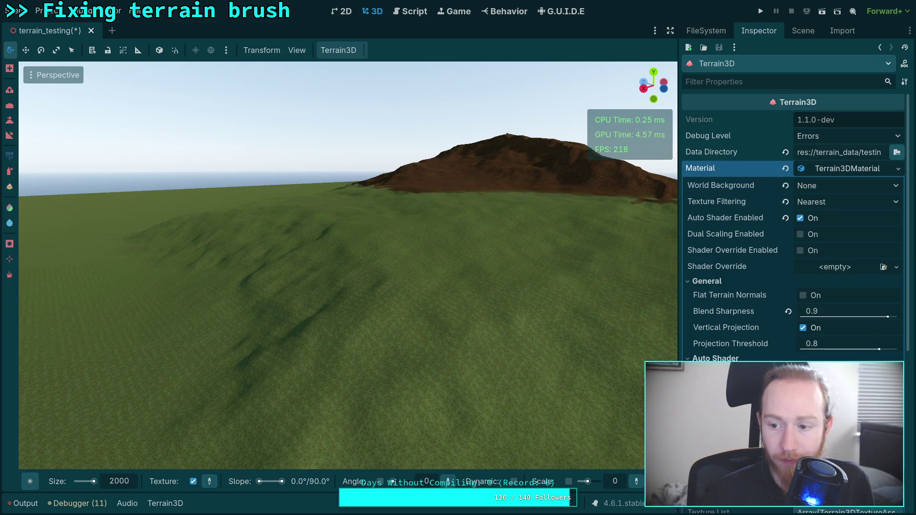
# - Raise and widen the brown hill with the Terrain3D sculpt brush
pyautogui.scroll(6, 349, 265)
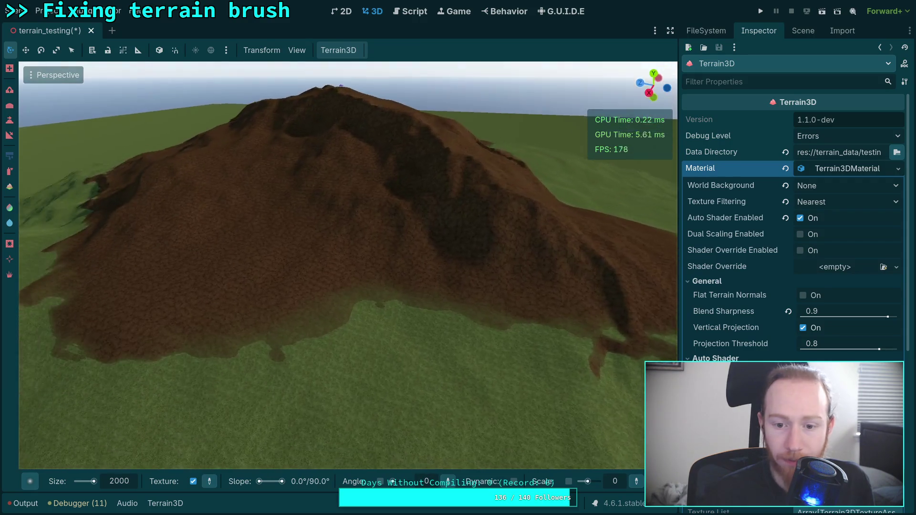
pyautogui.press('w')
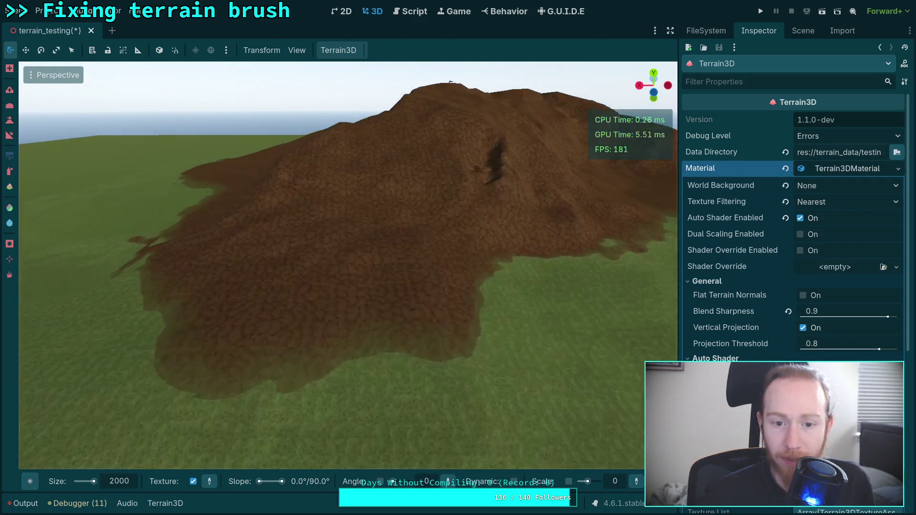
pyautogui.press('s')
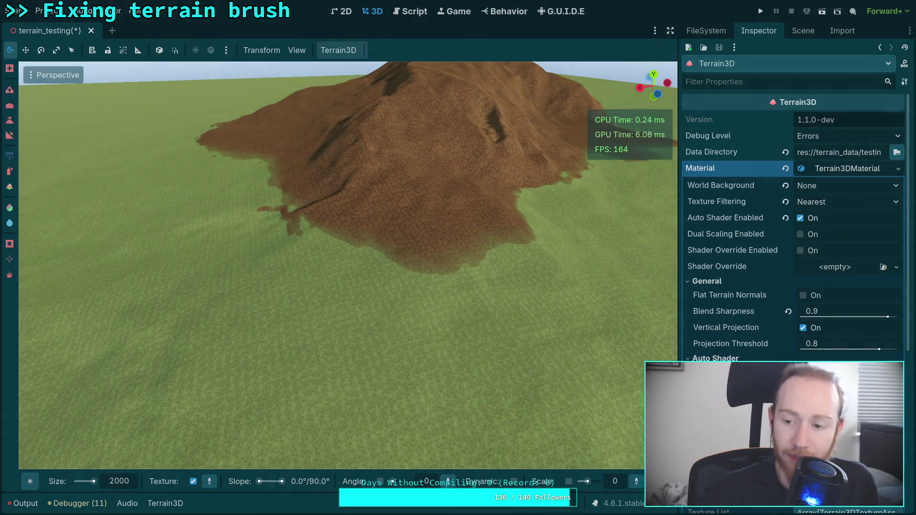
pyautogui.moveTo(430, 229); pyautogui.dragTo(429, 229)
pyautogui.scroll(-5, 514, 338)
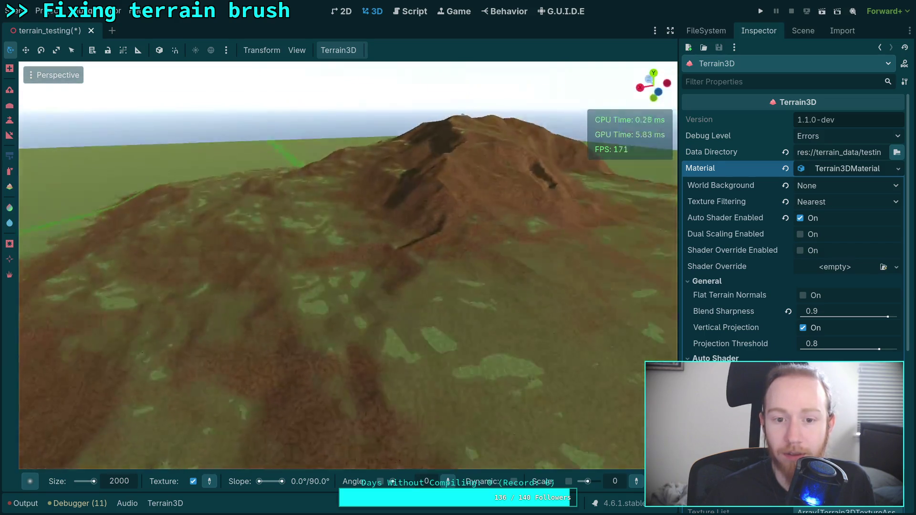
pyautogui.moveTo(429, 229); pyautogui.dragTo(430, 229)
# - Inspect the Macro Variation settings, then go to the FileSystem dock
pyautogui.scroll(-3, 348, 268)
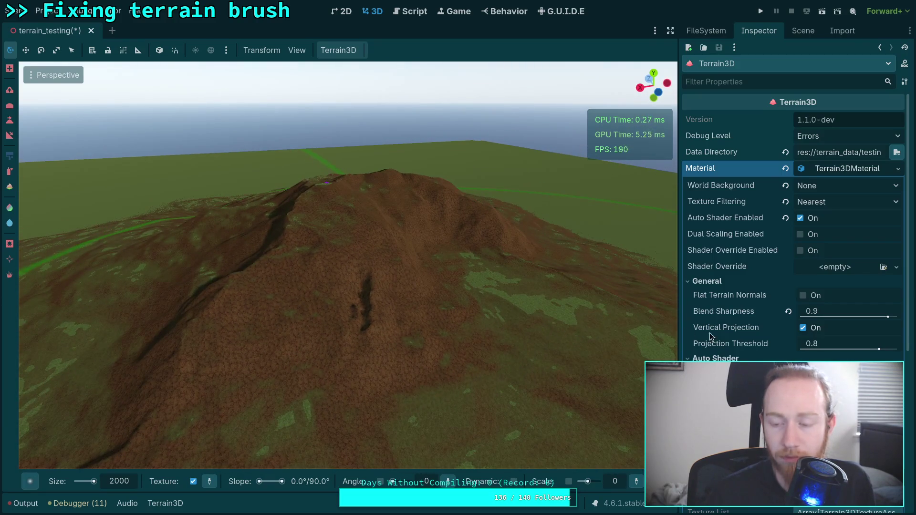
pyautogui.scroll(-2, 726, 313)
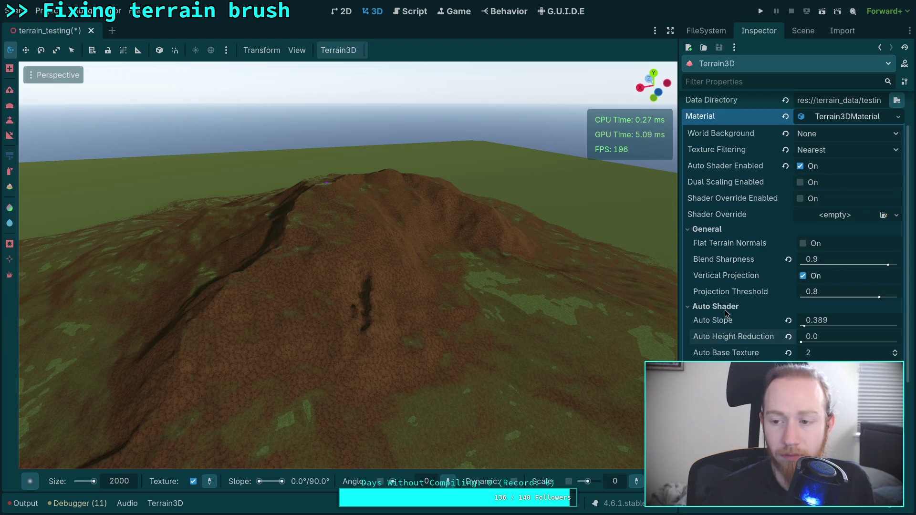
pyautogui.scroll(-2, 725, 247)
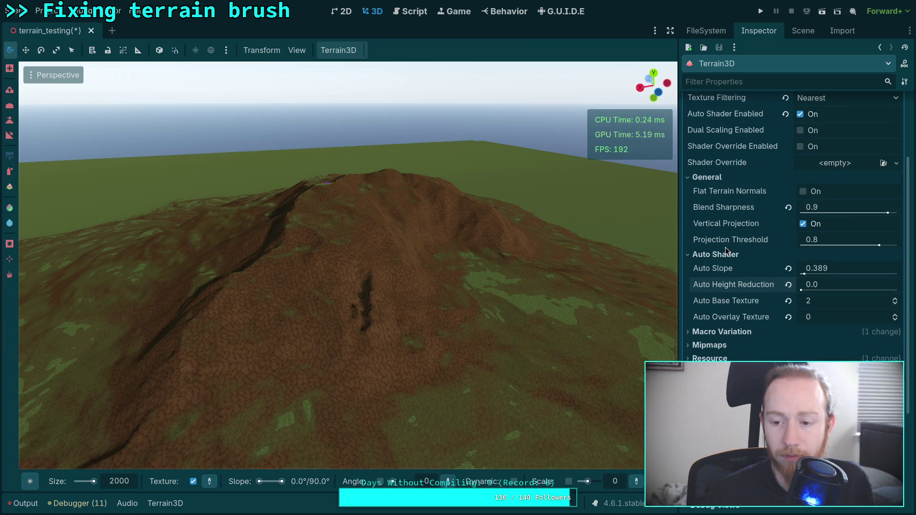
pyautogui.click(729, 330)
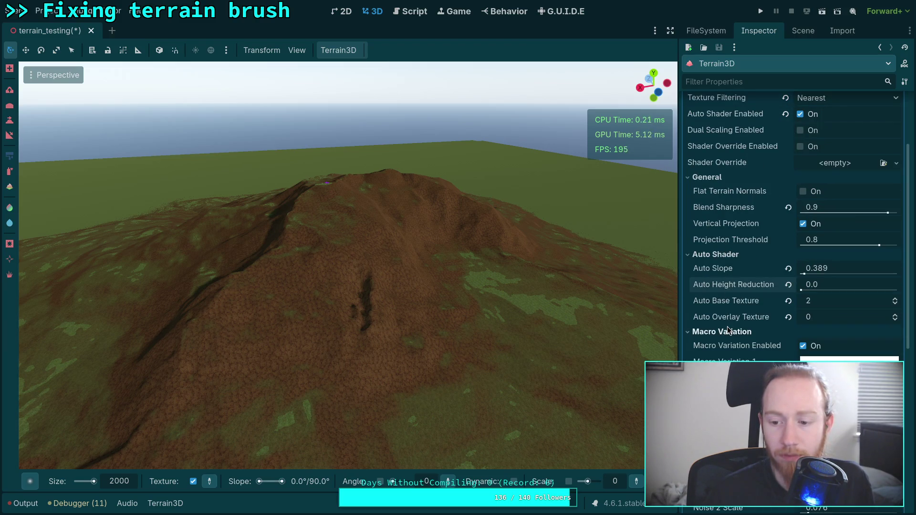
pyautogui.click(729, 330)
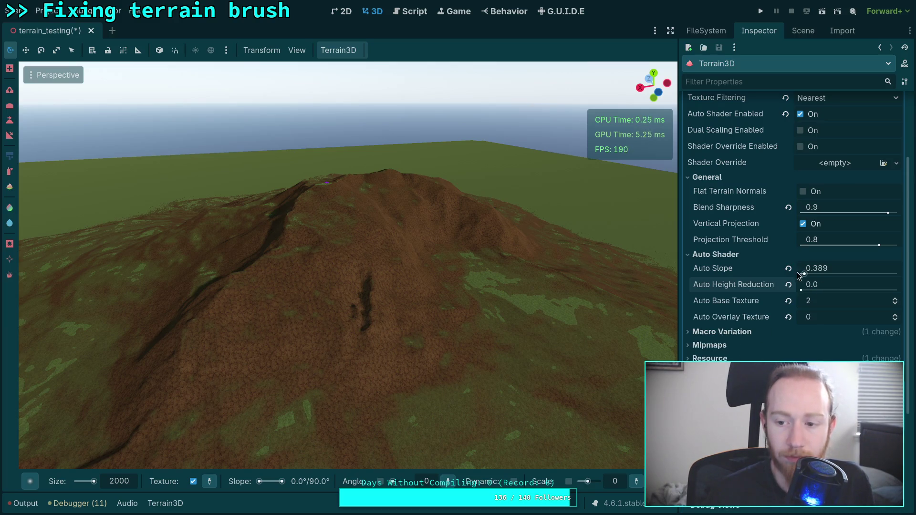
pyautogui.click(707, 31)
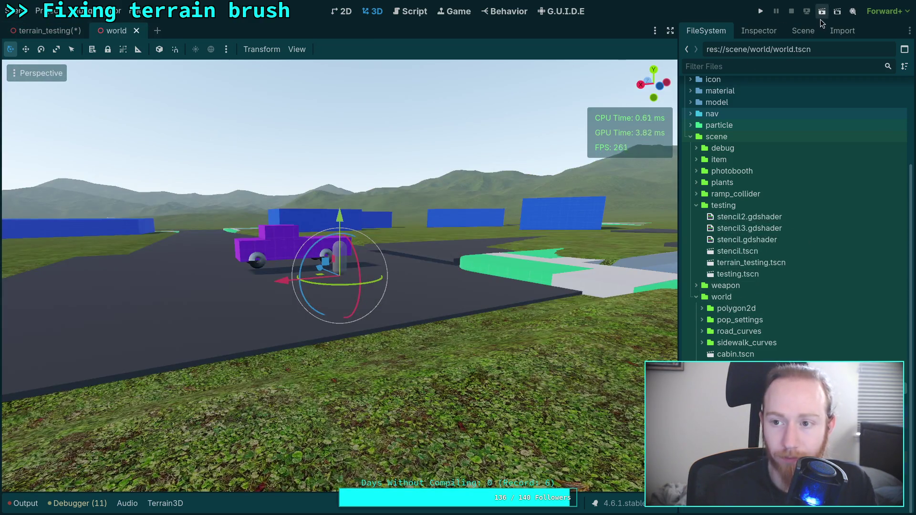
pyautogui.click(803, 30)
pyautogui.click(724, 264)
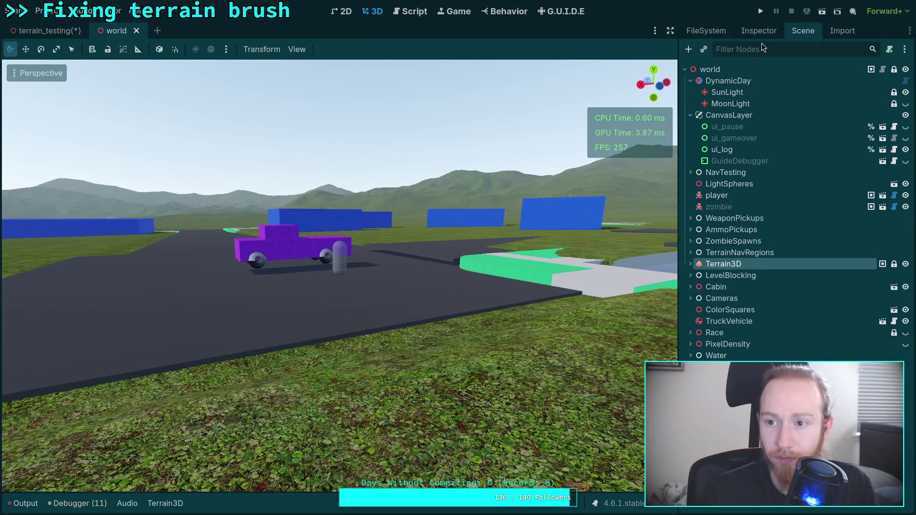
pyautogui.click(759, 30)
pyautogui.scroll(-5, 730, 325)
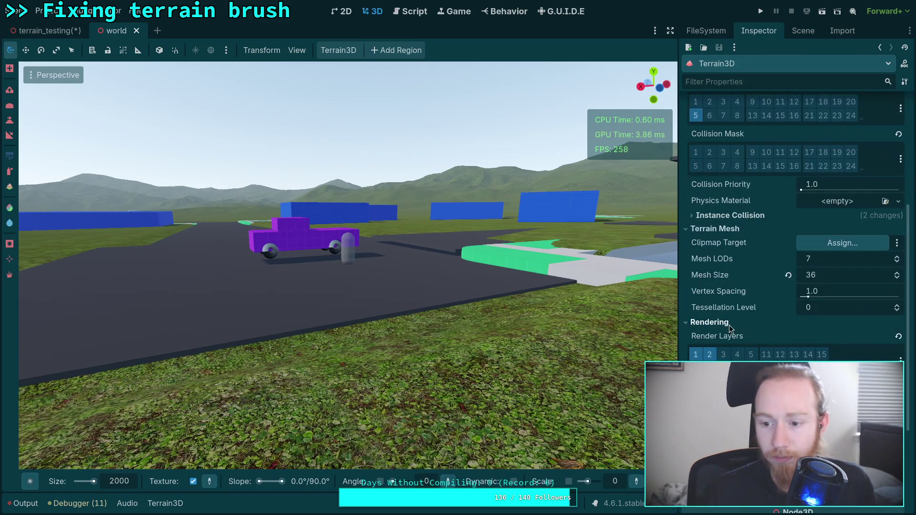
pyautogui.scroll(-3, 724, 328)
pyautogui.scroll(6, 716, 325)
pyautogui.click(840, 183)
pyautogui.click(843, 184)
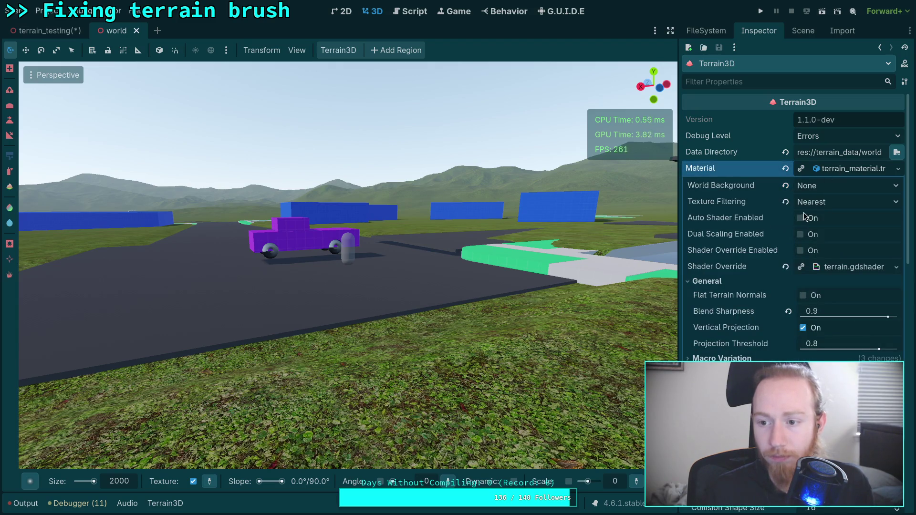
pyautogui.click(800, 218)
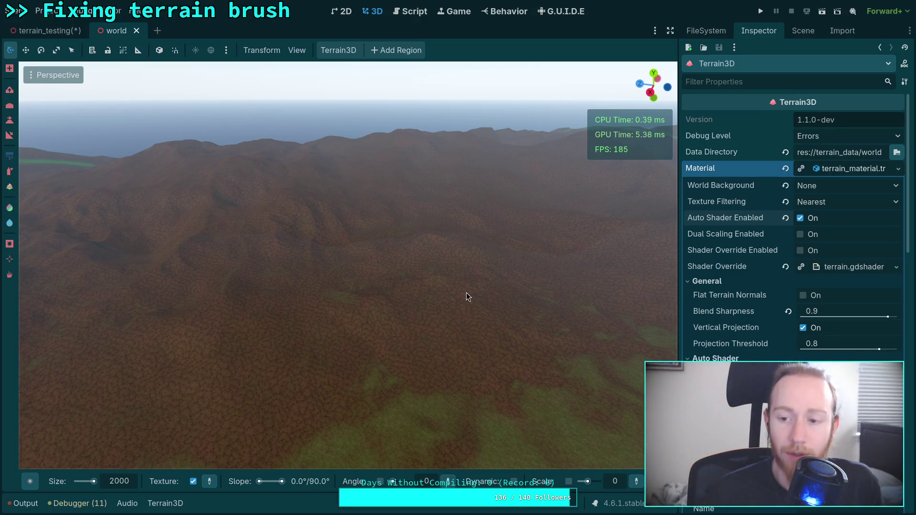
pyautogui.moveTo(488, 287)
pyautogui.mouseDown()
pyautogui.moveTo(343, 282)
pyautogui.moveTo(420, 282)
pyautogui.mouseUp()
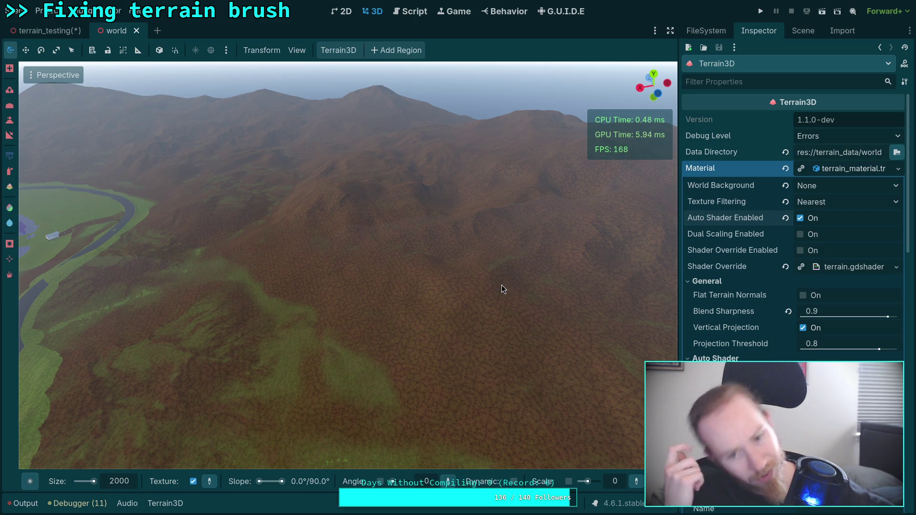
pyautogui.rightClick(534, 280)
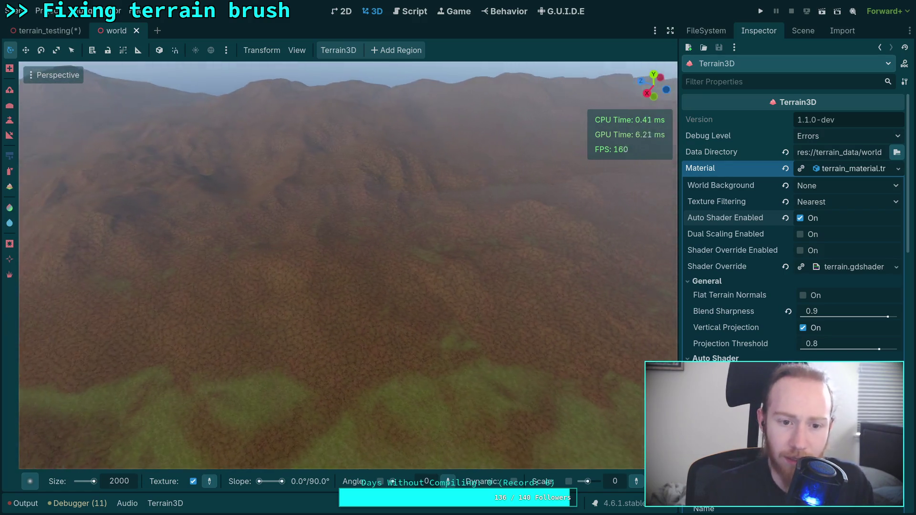
pyautogui.press('s')
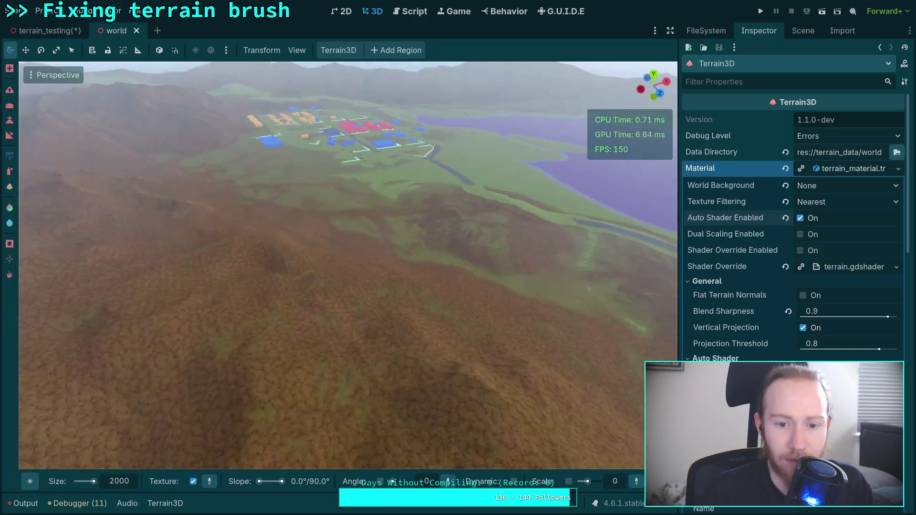
pyautogui.press('s')
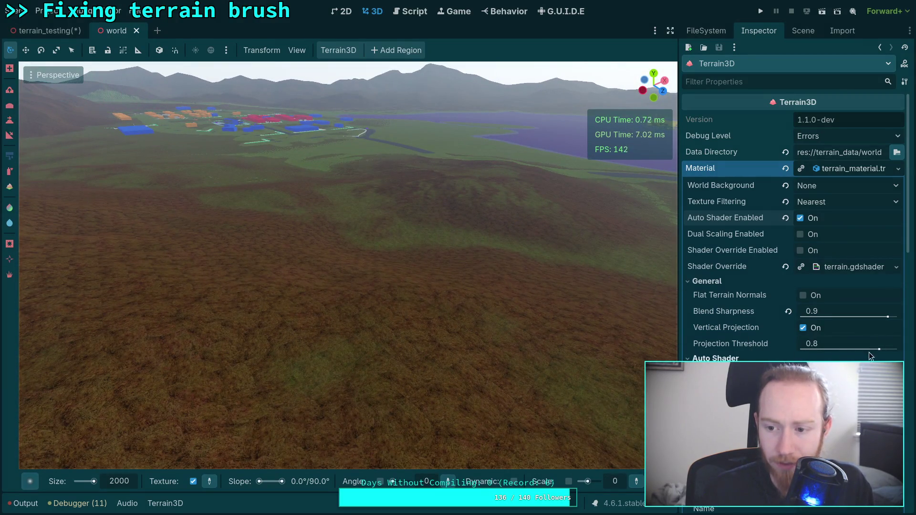
pyautogui.moveTo(887, 317)
pyautogui.mouseDown()
pyautogui.moveTo(896, 319)
pyautogui.moveTo(802, 320)
pyautogui.moveTo(824, 322)
pyautogui.mouseUp()
pyautogui.click(831, 319)
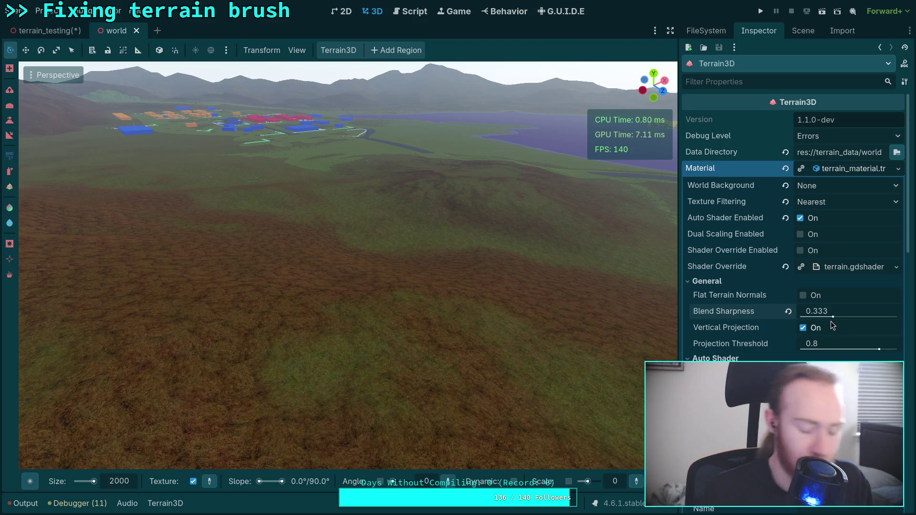
pyautogui.write('0.9')
pyautogui.press('Return')
pyautogui.moveTo(587, 300)
pyautogui.mouseDown()
pyautogui.moveTo(577, 322)
pyautogui.moveTo(558, 315)
pyautogui.moveTo(554, 329)
pyautogui.moveTo(523, 309)
pyautogui.mouseUp()
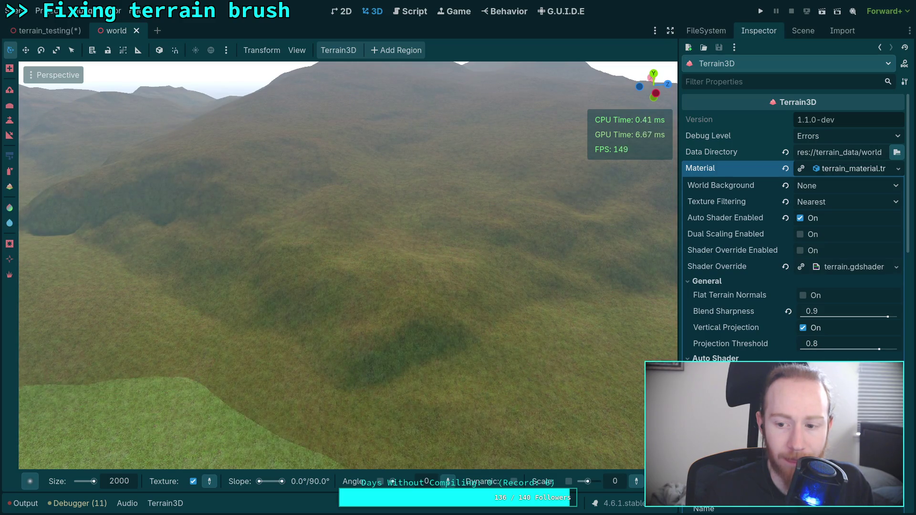
pyautogui.moveTo(343, 265); pyautogui.dragTo(229, 265)
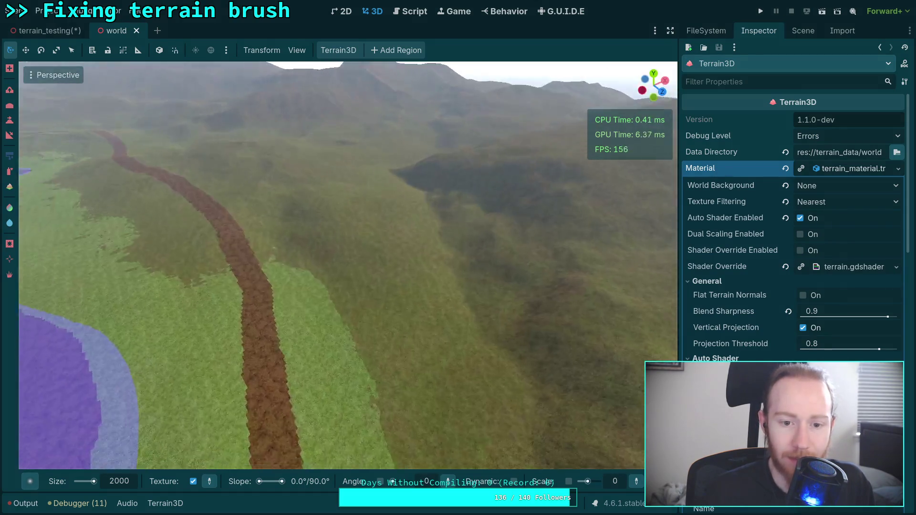
pyautogui.scroll(-5, 445, 332)
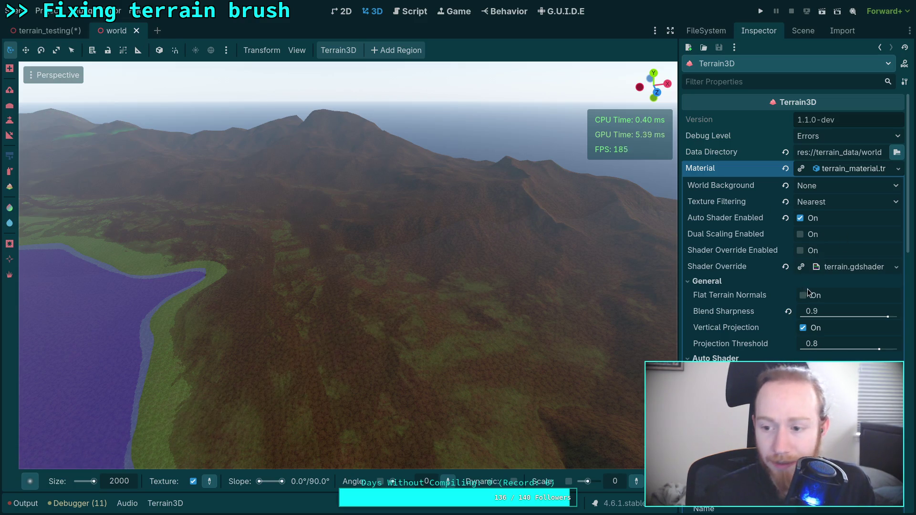
# - Collapse Auto Shader and General, disable the world terrain's auto shader, and close the world scene
pyautogui.click(716, 358)
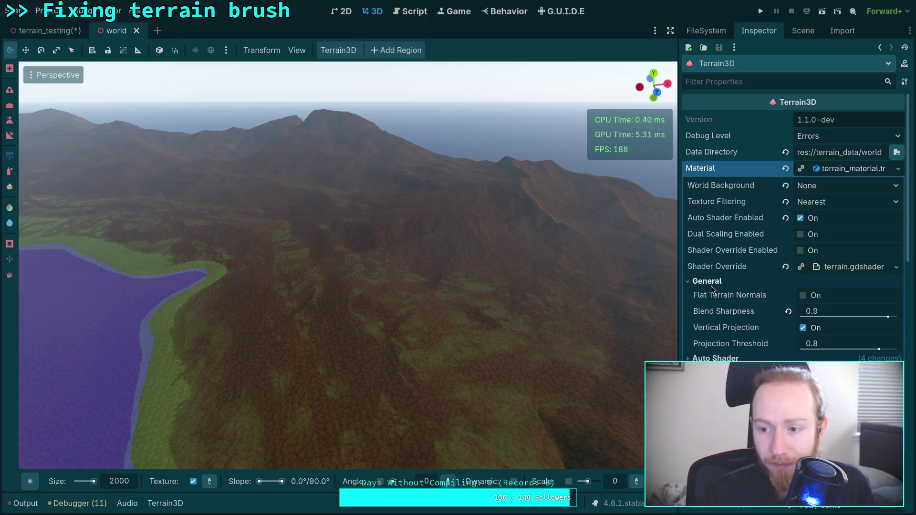
pyautogui.click(711, 286)
pyautogui.click(801, 218)
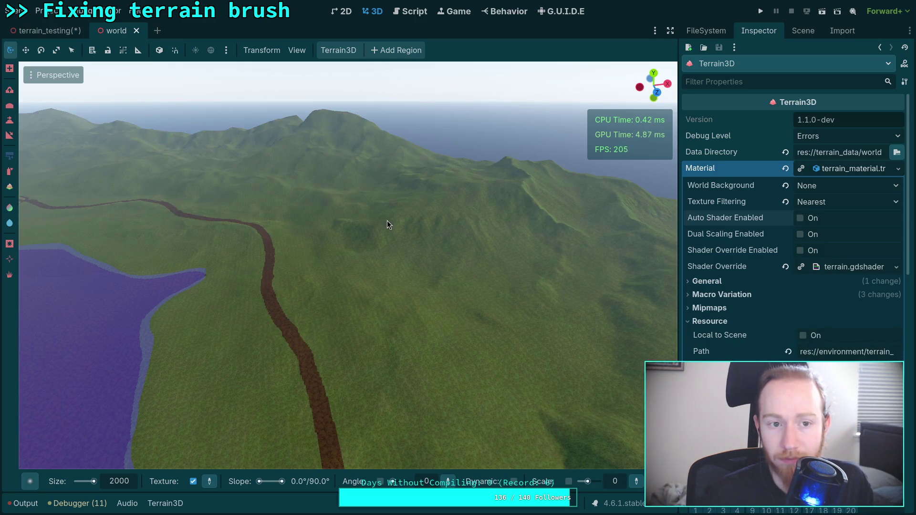
pyautogui.press('s')
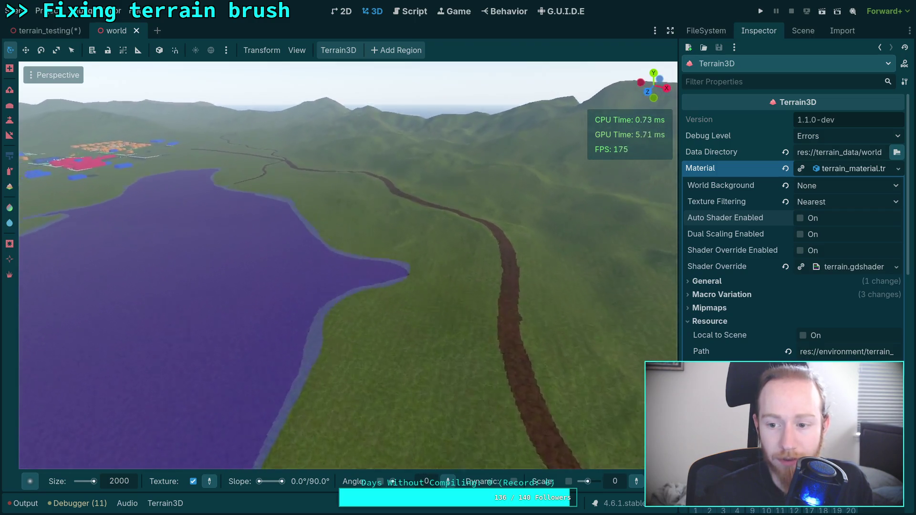
pyautogui.press('s')
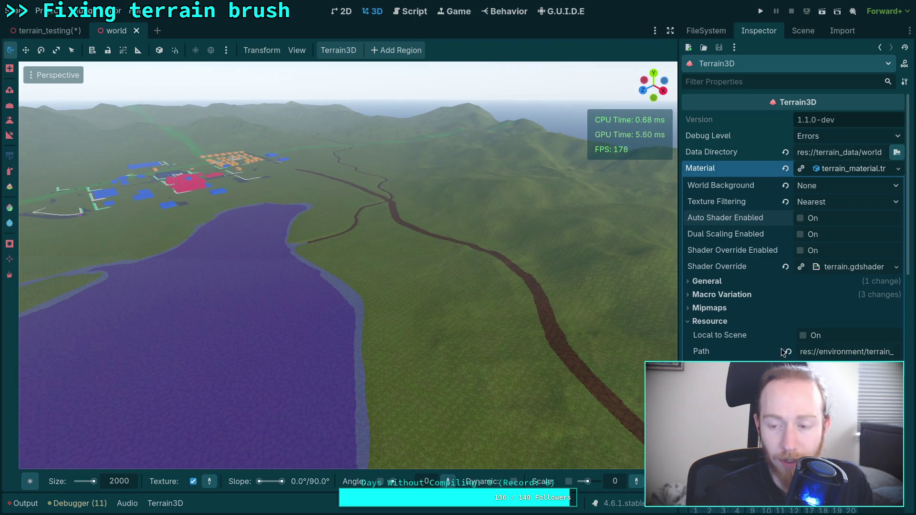
pyautogui.click(136, 31)
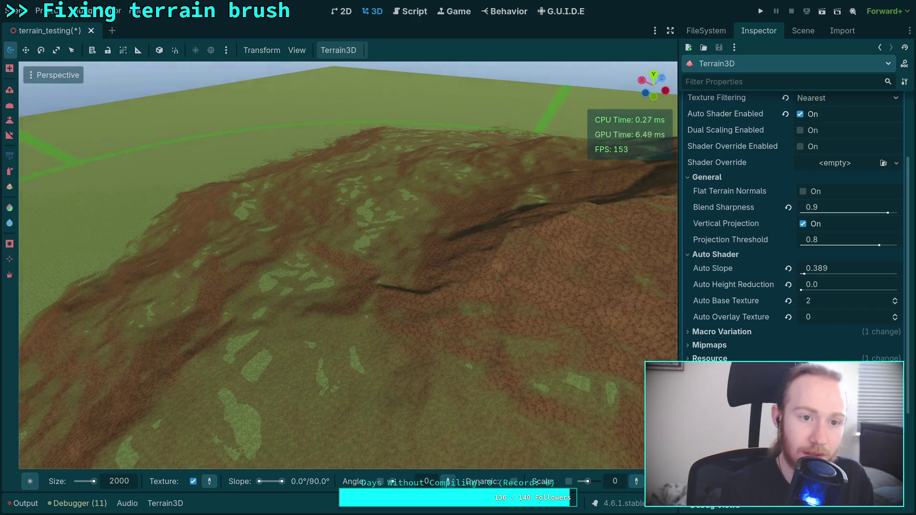
pyautogui.press('super+3')
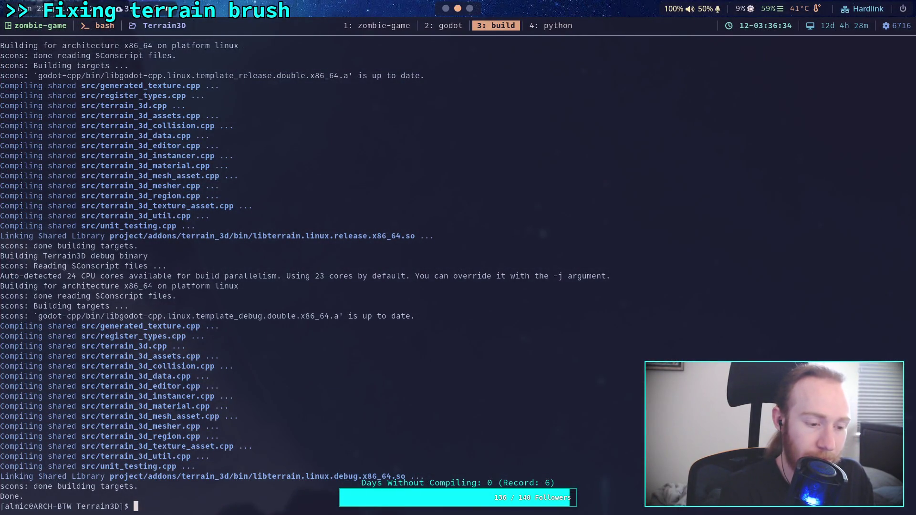
# - Run git diff on the Terrain3D sources, scroll to its end, then switch to tmux window 2
pyautogui.write('git diff\\')
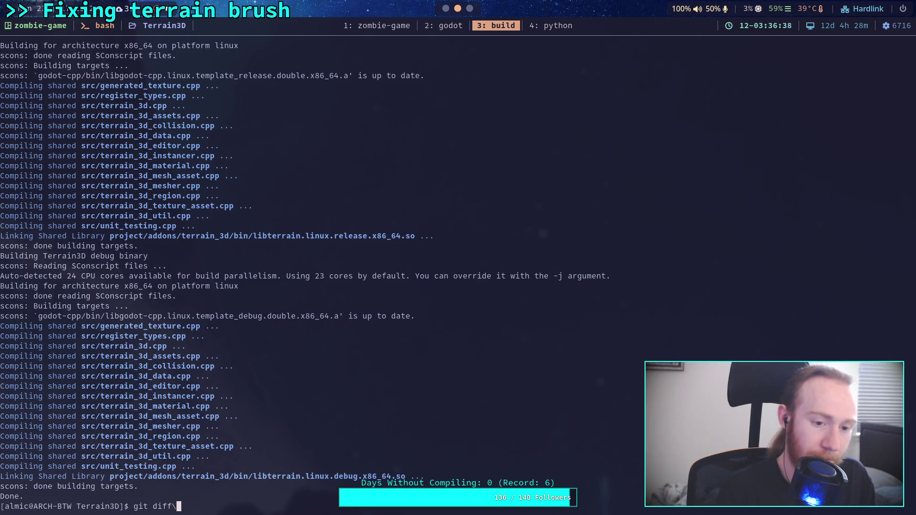
pyautogui.press('Return')
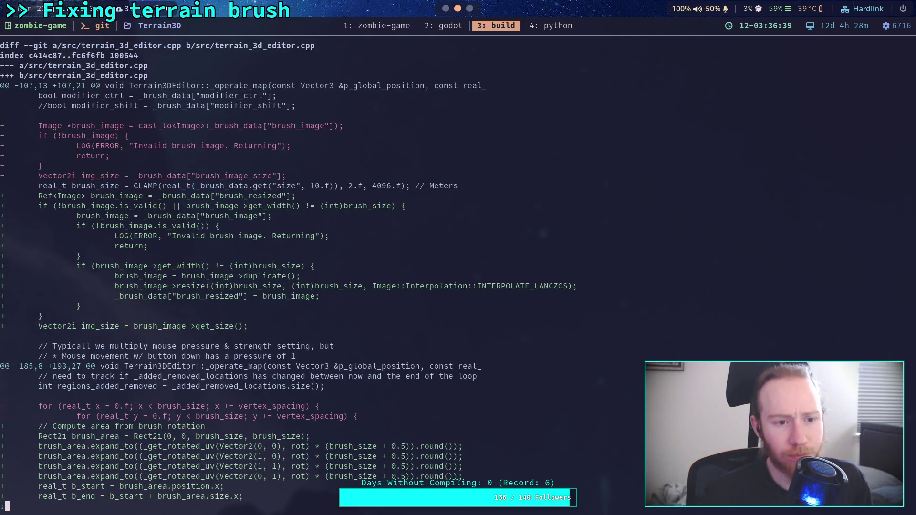
pyautogui.scroll(-6, 396, 262)
pyautogui.scroll(-20, 396, 262)
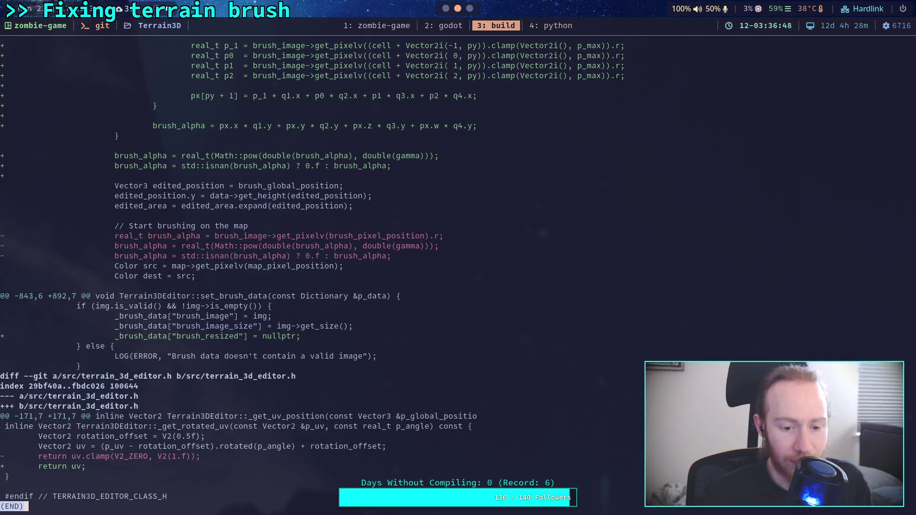
pyautogui.hotkey('ctrl', 'b')
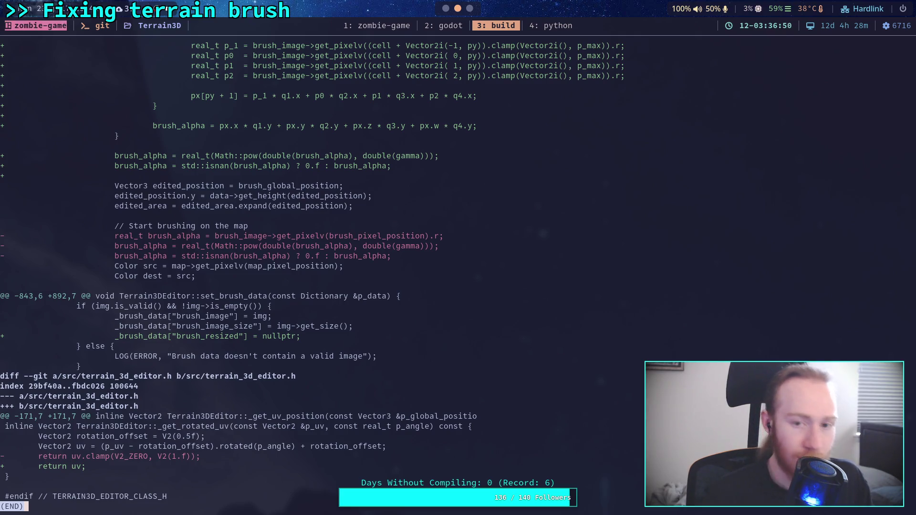
pyautogui.press('2')
pyautogui.press('space')
# - Live-grep for _get_rotated_uv and review its definition, pixel_coord call site, and header declaration
pyautogui.press('f')
pyautogui.press('g')
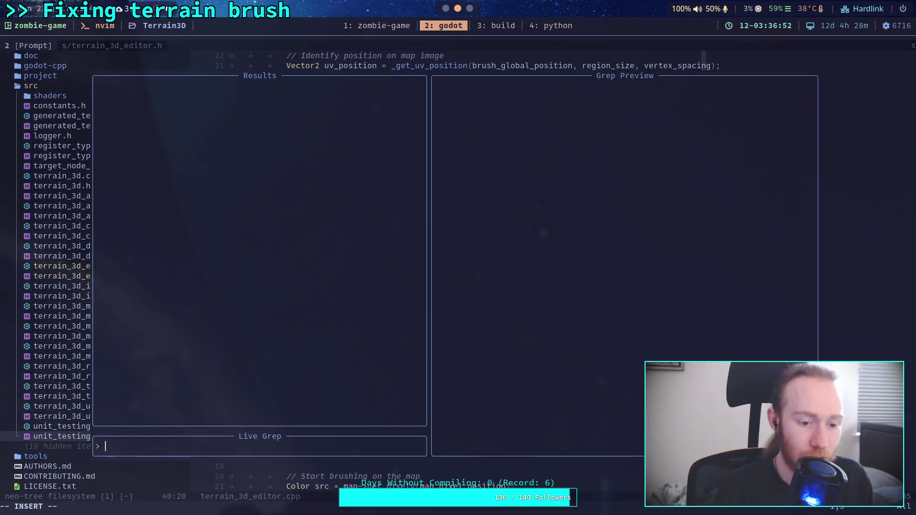
pyautogui.write('_get_rotated_u')
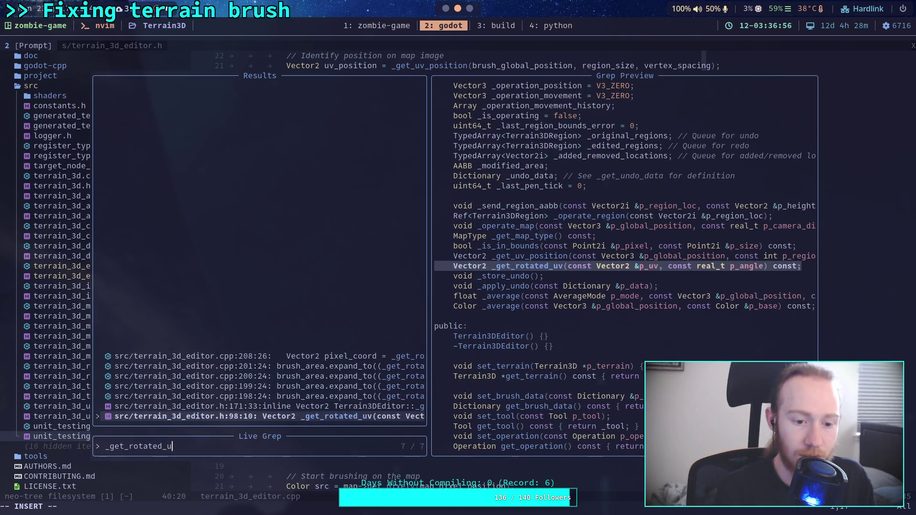
pyautogui.press('Up')
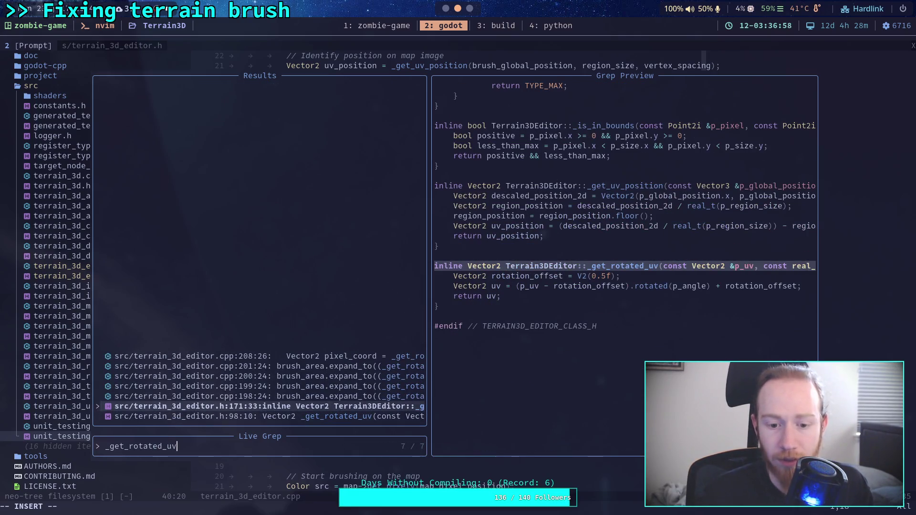
pyautogui.press('Up')
pyautogui.press('Up')
pyautogui.press('Up')
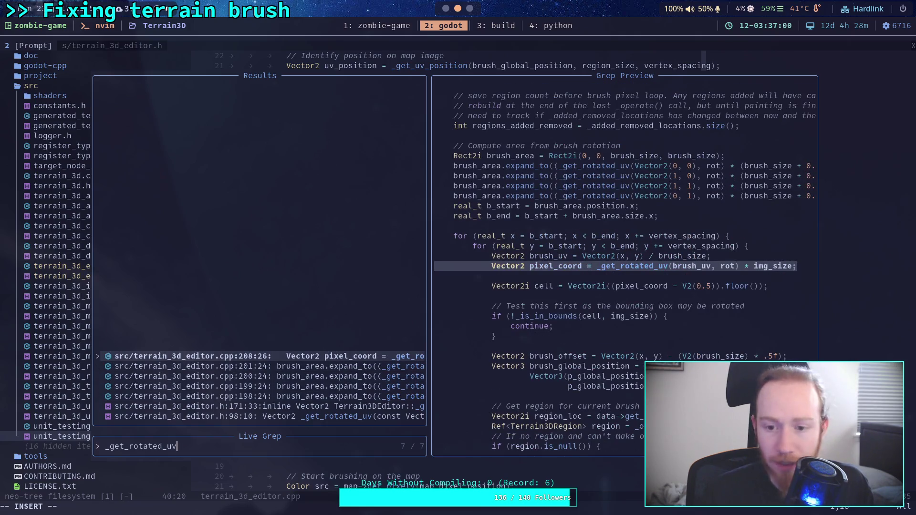
pyautogui.press('Down')
pyautogui.press('Down')
pyautogui.press('Down')
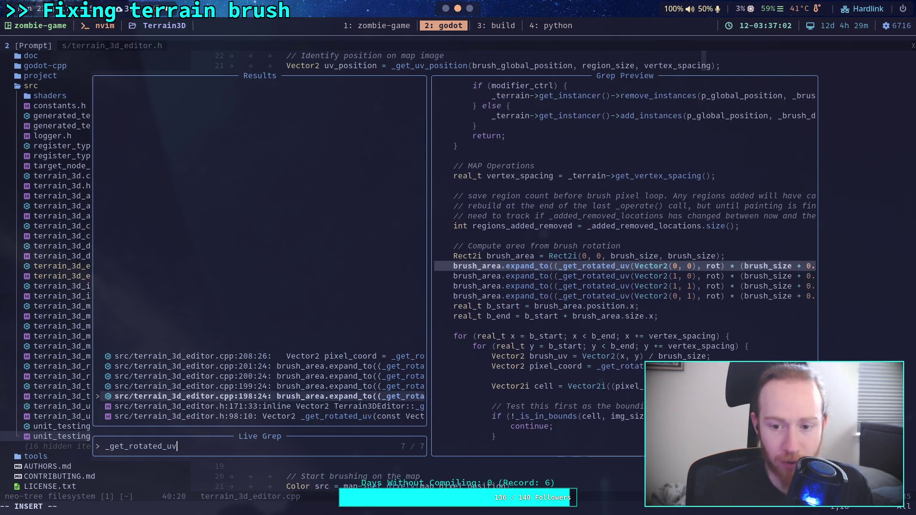
pyautogui.press('Down')
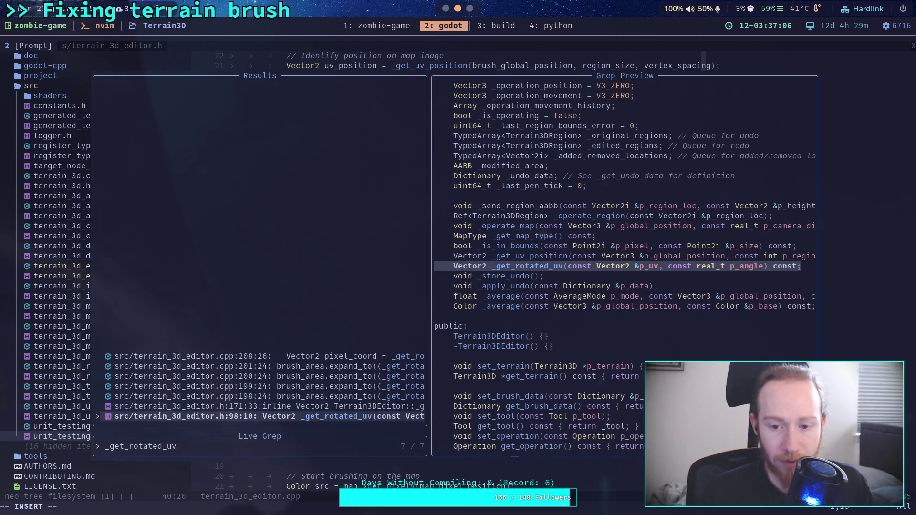
pyautogui.press('Up')
pyautogui.press('Down')
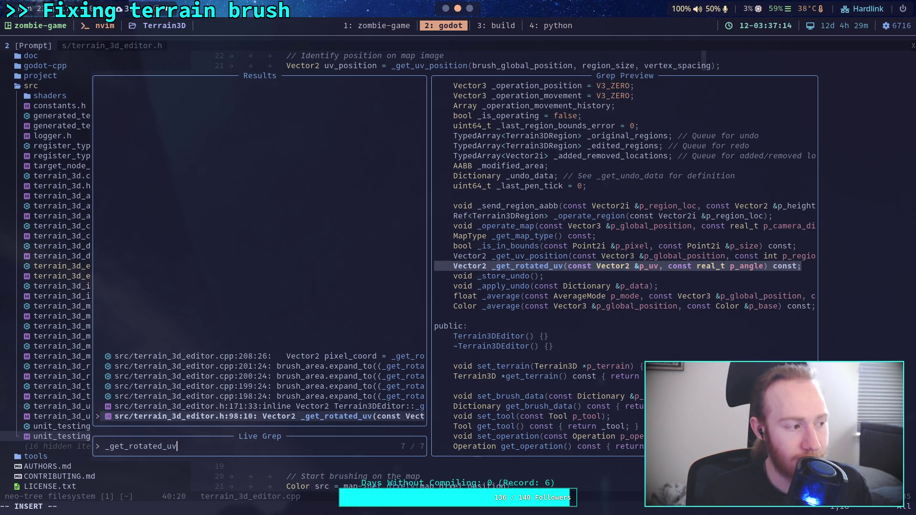
pyautogui.press('Escape')
pyautogui.press('Escape')
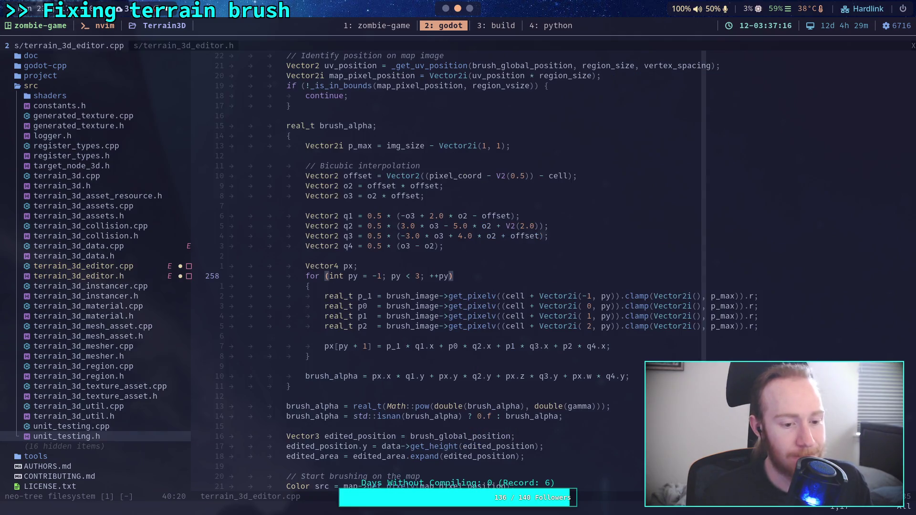
pyautogui.hotkey('alt', 'Tab')
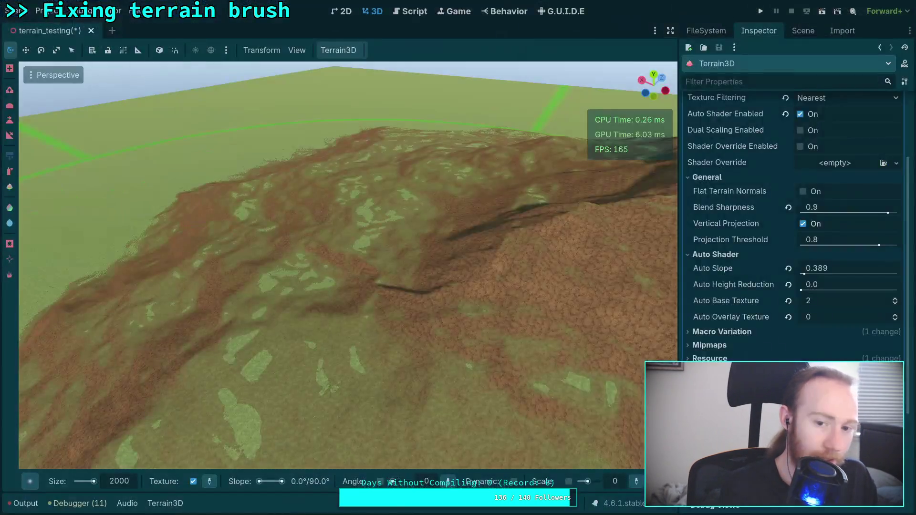
# - Reload the current project and fly back over the test terrain toward the hill
pyautogui.moveTo(435, 201); pyautogui.dragTo(313, 196)
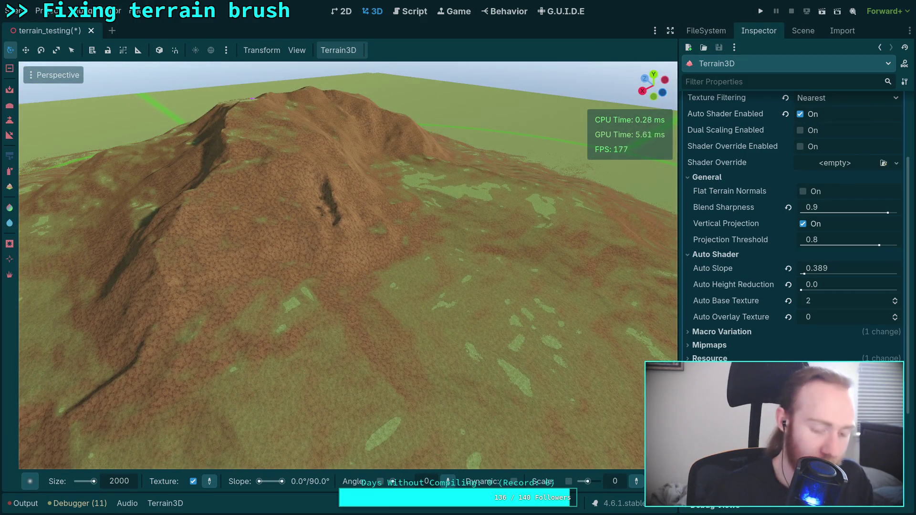
pyautogui.click(48, 11)
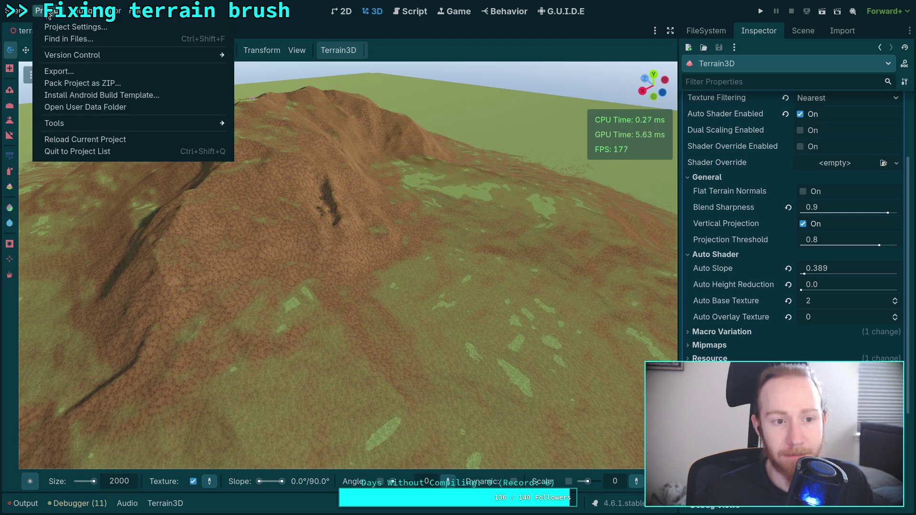
pyautogui.click(100, 140)
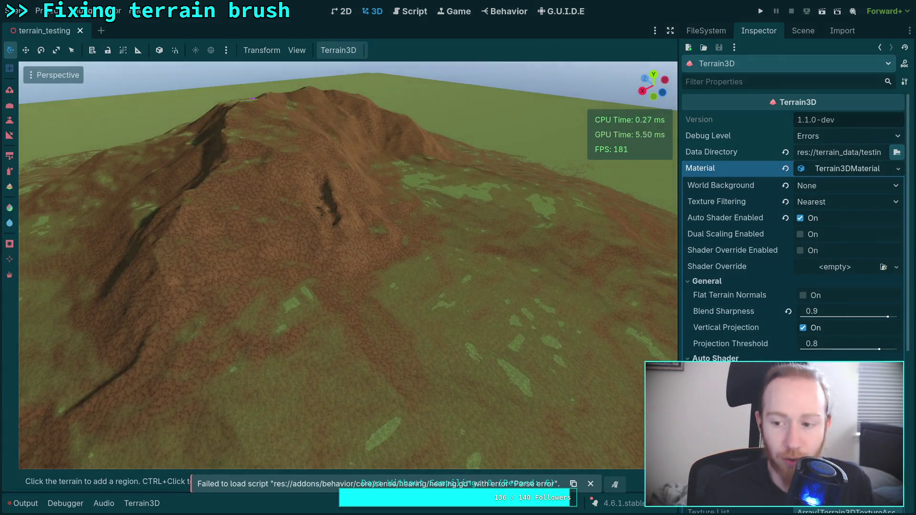
pyautogui.scroll(2, 349, 265)
pyautogui.press('w')
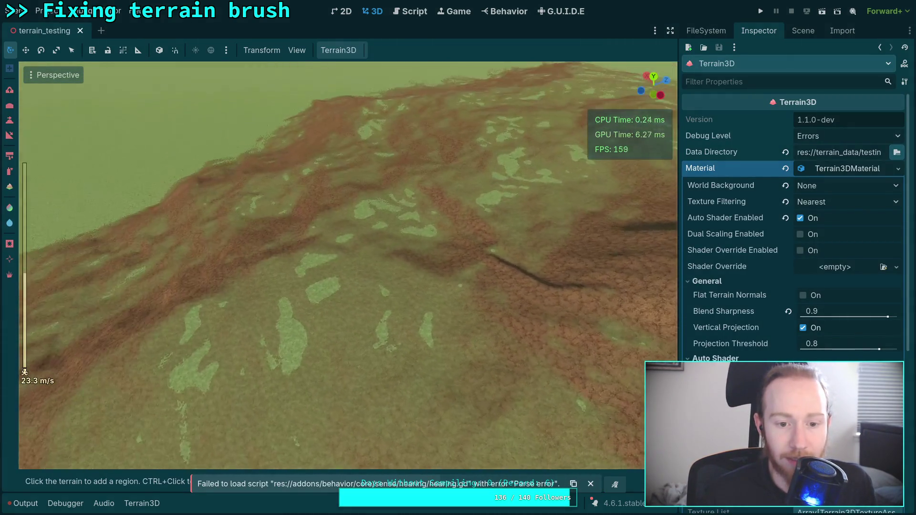
pyautogui.rightClick(406, 356)
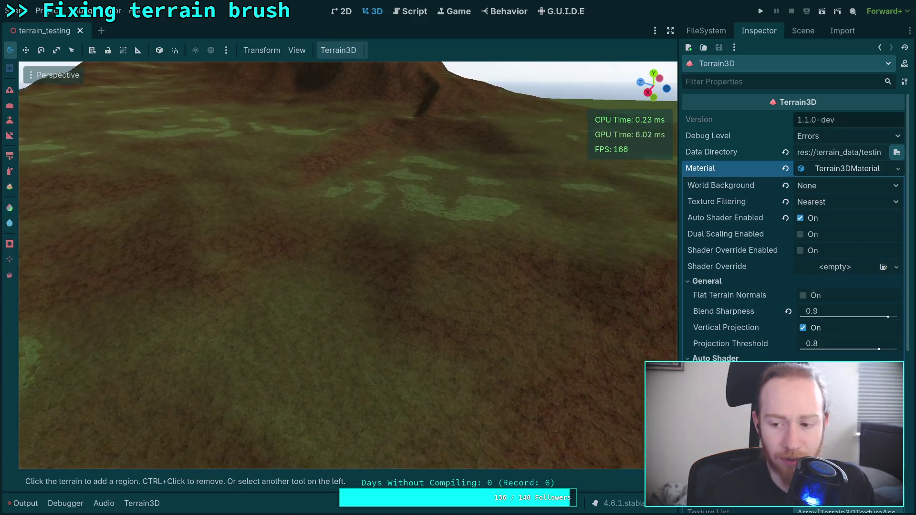
# - Toggle Flat Terrain Normals and Vertical Projection, leaving Vertical Projection on, then return to Neovim
pyautogui.click(804, 295)
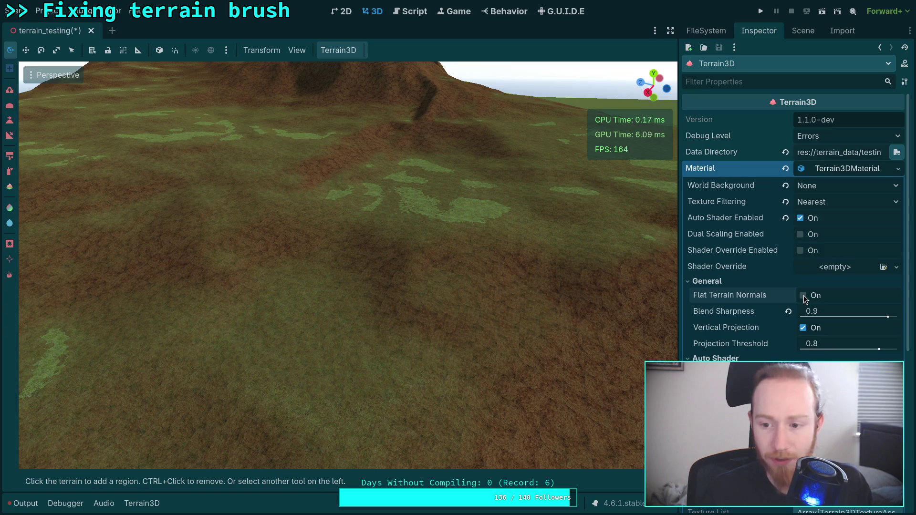
pyautogui.click(804, 328)
pyautogui.click(803, 328)
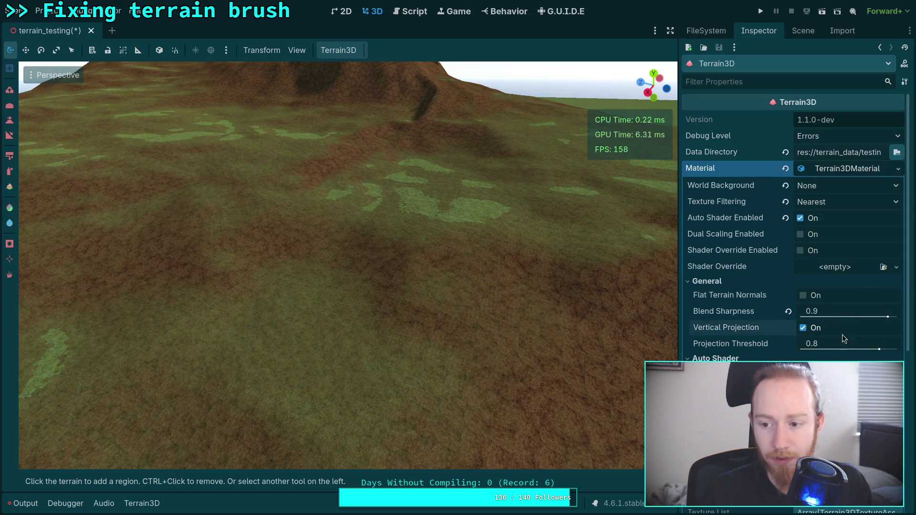
pyautogui.scroll(-3, 722, 335)
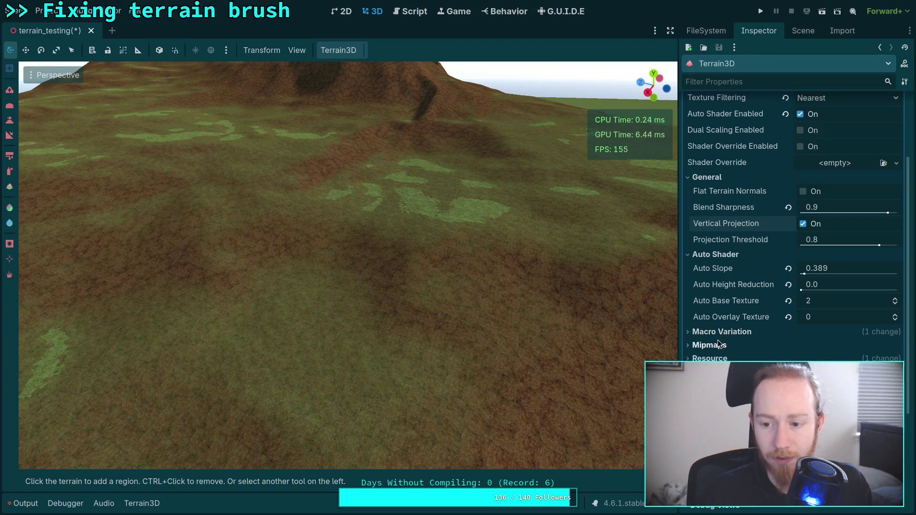
pyautogui.hotkey('alt', 'Tab')
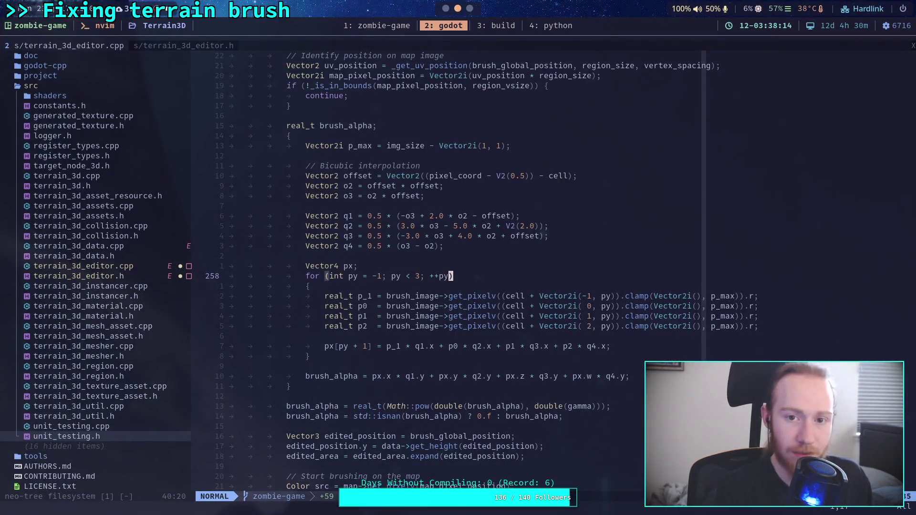
# - In the zombie-game workspace, quit the pager and run git status and git diff
pyautogui.press('super+1')
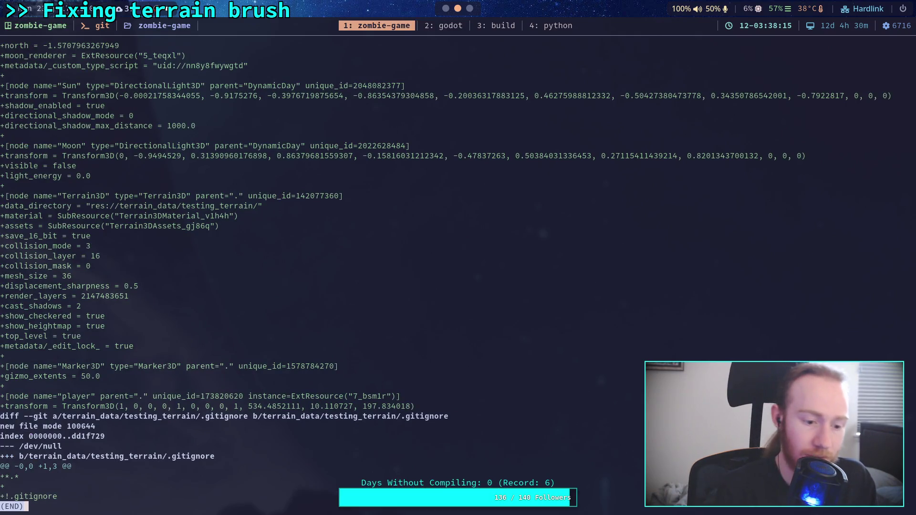
pyautogui.write('qgit status')
pyautogui.press('Return')
pyautogui.write('git diff')
pyautogui.press('Return')
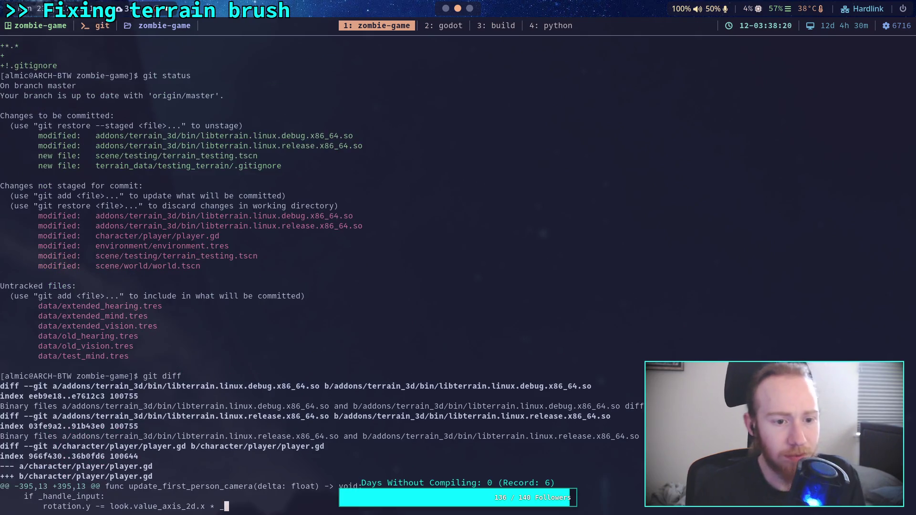
# - Page through the diff to its end and back to the player.gd camera changes
pyautogui.press('j')
pyautogui.scroll(-15, 264, 271)
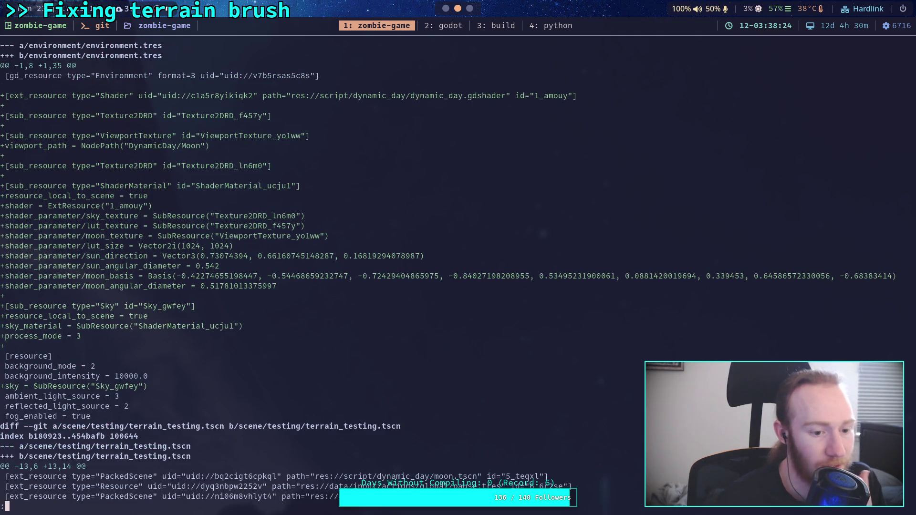
pyautogui.scroll(-18, 264, 270)
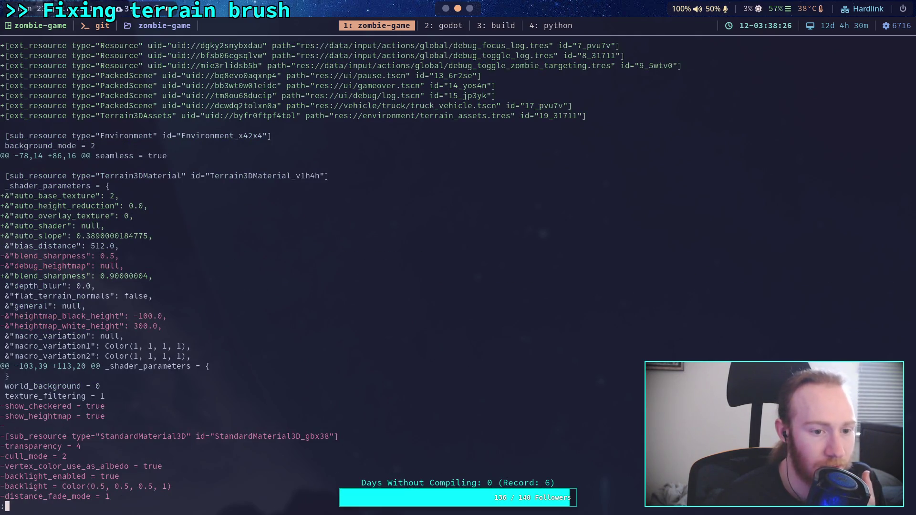
pyautogui.press('space')
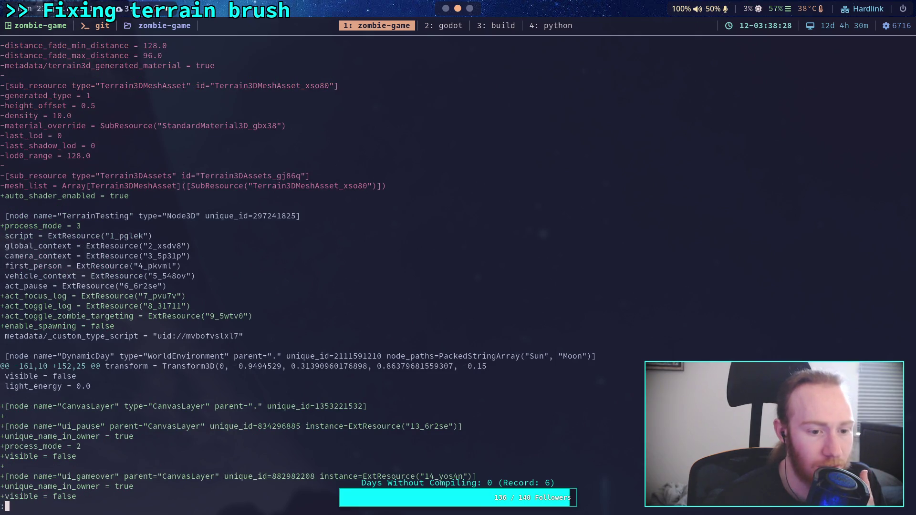
pyautogui.press('q')
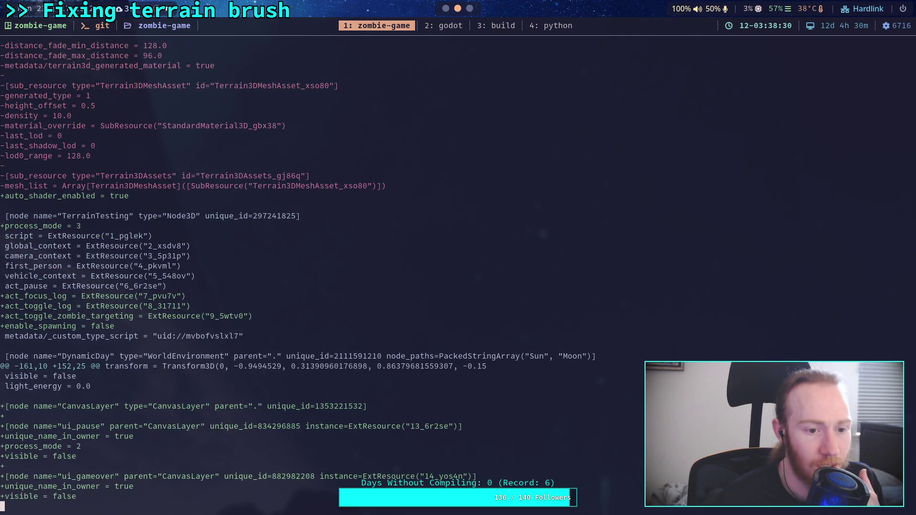
pyautogui.press('space')
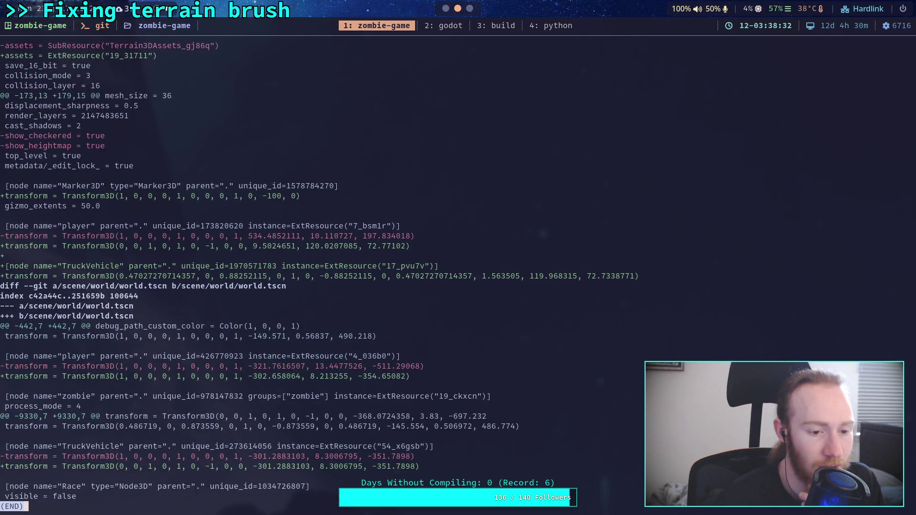
pyautogui.press('b')
pyautogui.press('b')
pyautogui.press('b')
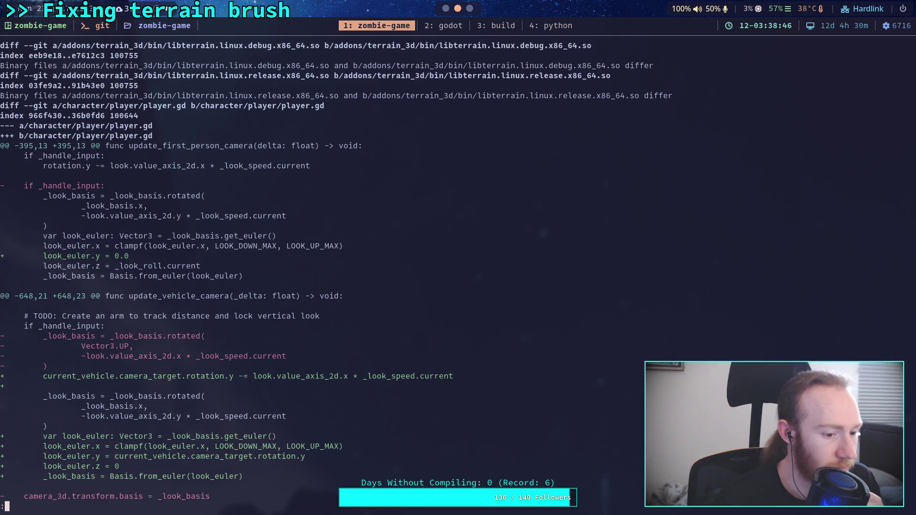
# - Check git status, discard working changes in addons/terrain_3d/bin, and check status again
pyautogui.write('q')
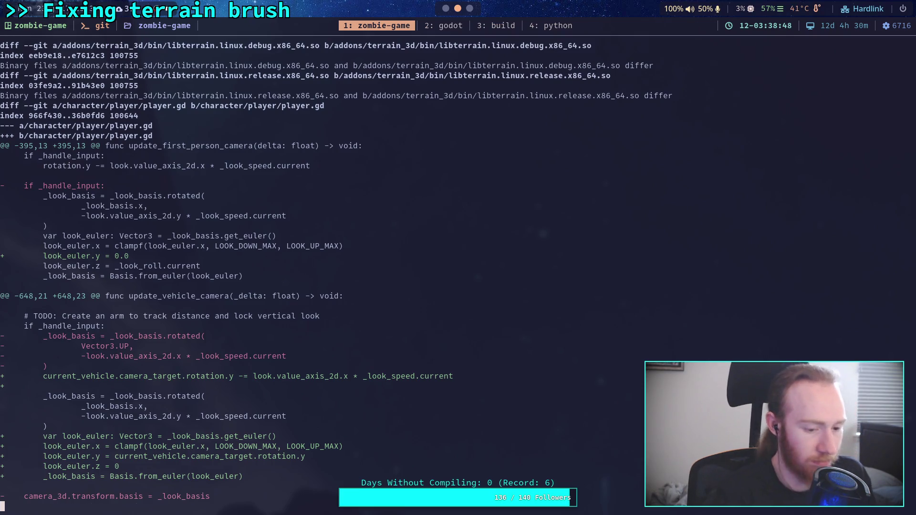
pyautogui.write('git status')
pyautogui.press('Return')
pyautogui.write('git ')
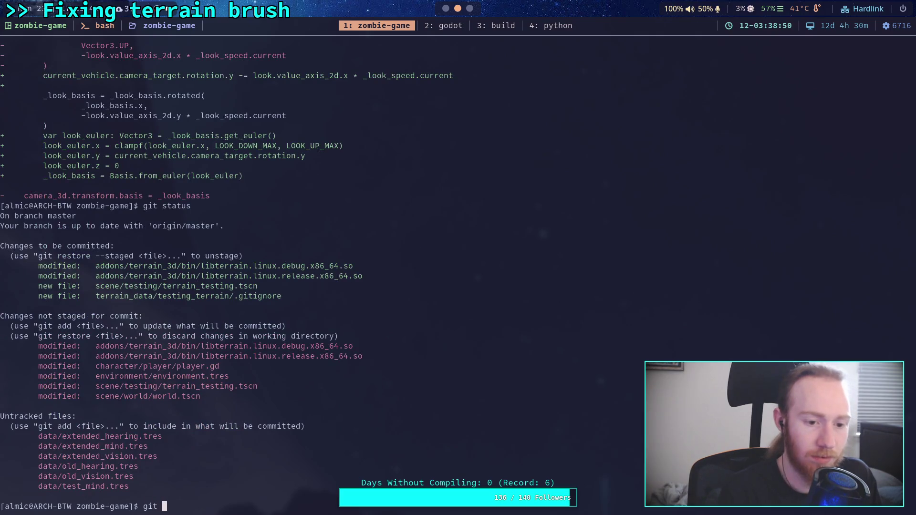
pyautogui.write('restore addons/')
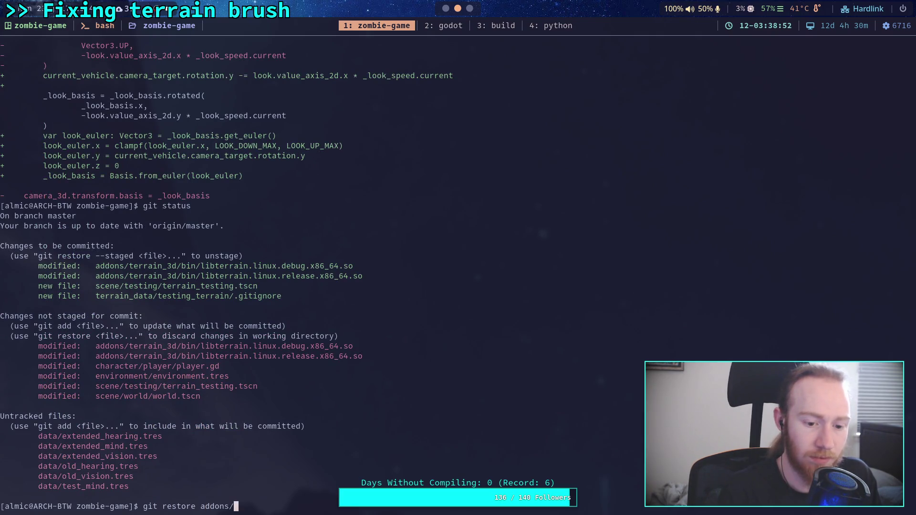
pyautogui.write('terrain_3d/bin/')
pyautogui.press('Return')
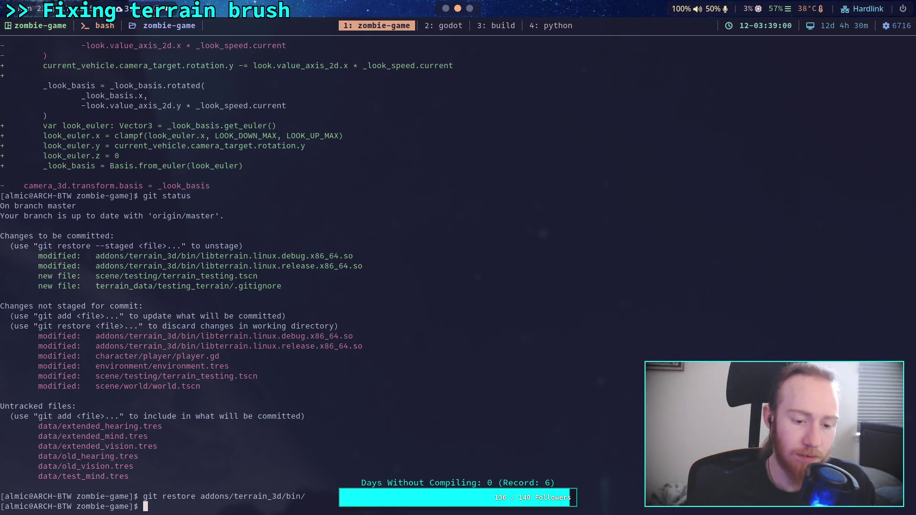
pyautogui.write('git restore --s')
pyautogui.press('BackSpace')
pyautogui.press('BackSpace')
pyautogui.press('BackSpace')
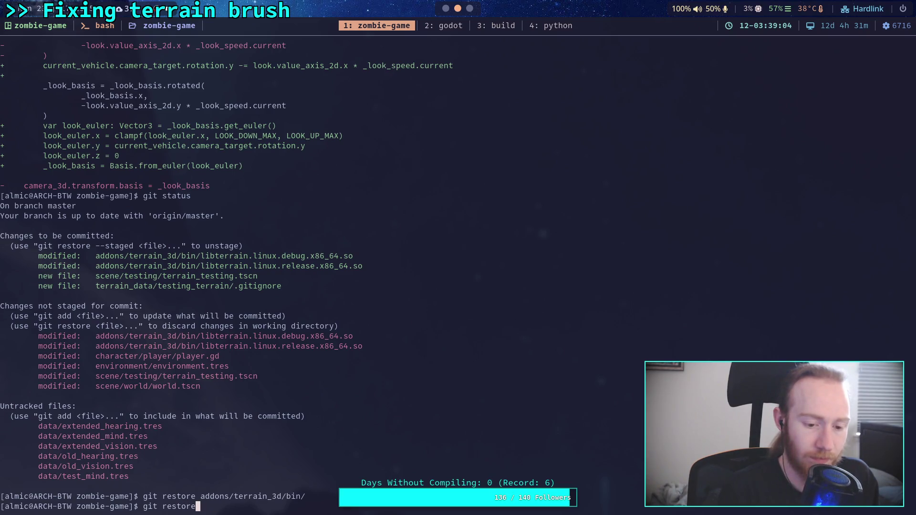
pyautogui.press('BackSpace')
pyautogui.press('BackSpace')
pyautogui.press('BackSpace')
pyautogui.write('state')
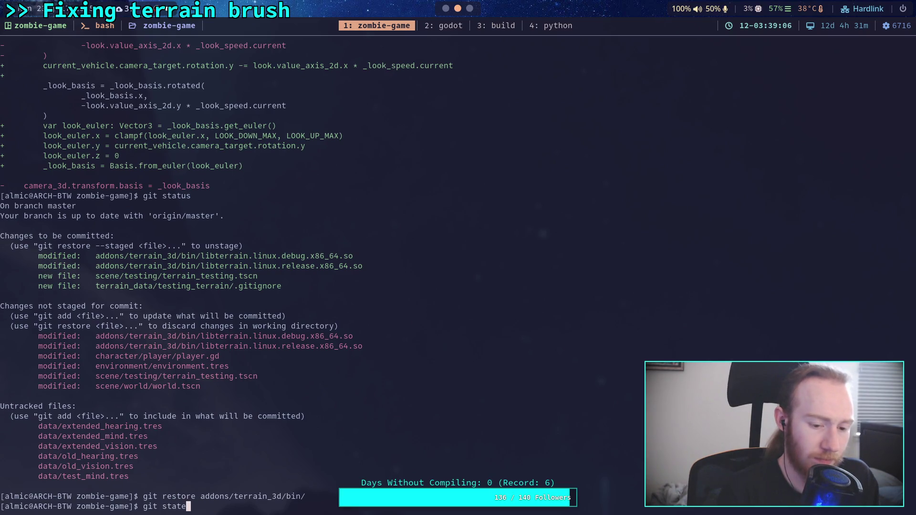
pyautogui.write('s')
pyautogui.press('Return')
# - Unstage addons/terrain_3d/bin/ with git restore --staged, restore it, and confirm with git status
pyautogui.write('git re')
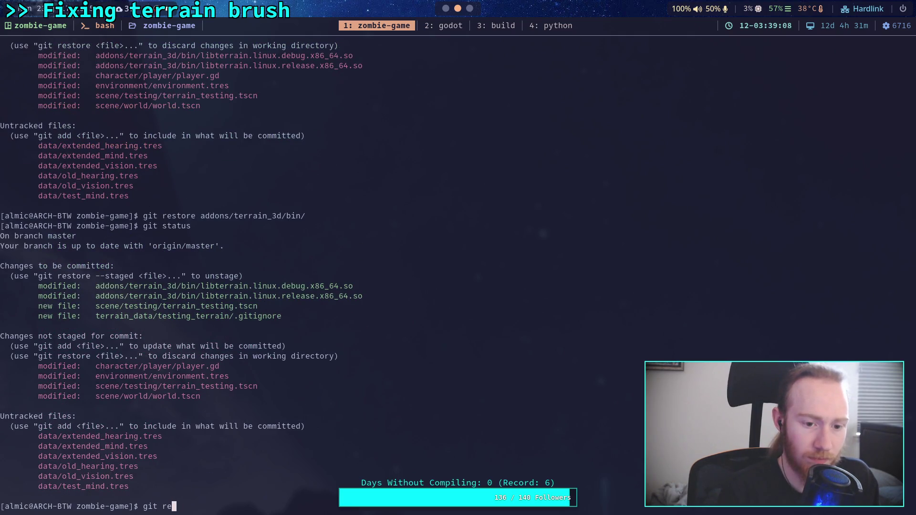
pyautogui.write('store --staged ad')
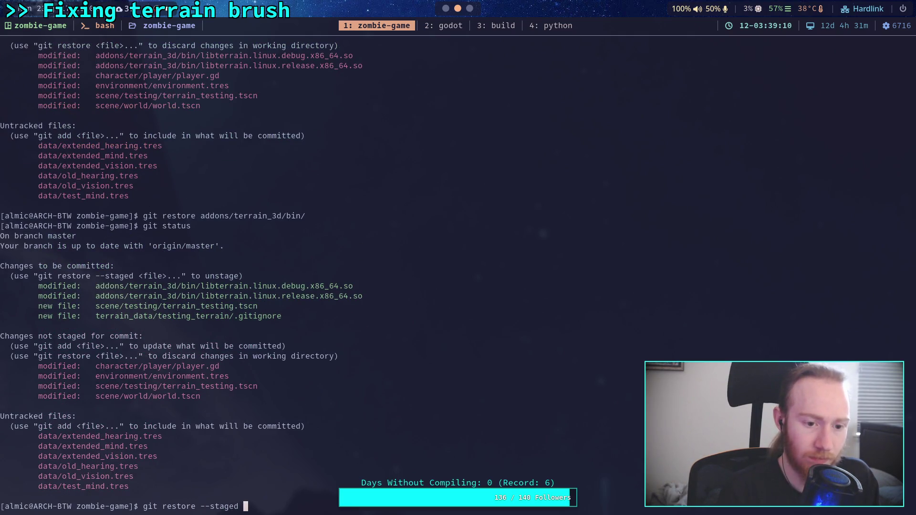
pyautogui.press('Tab')
pyautogui.write('te')
pyautogui.press('Tab')
pyautogui.write('3')
pyautogui.press('Tab')
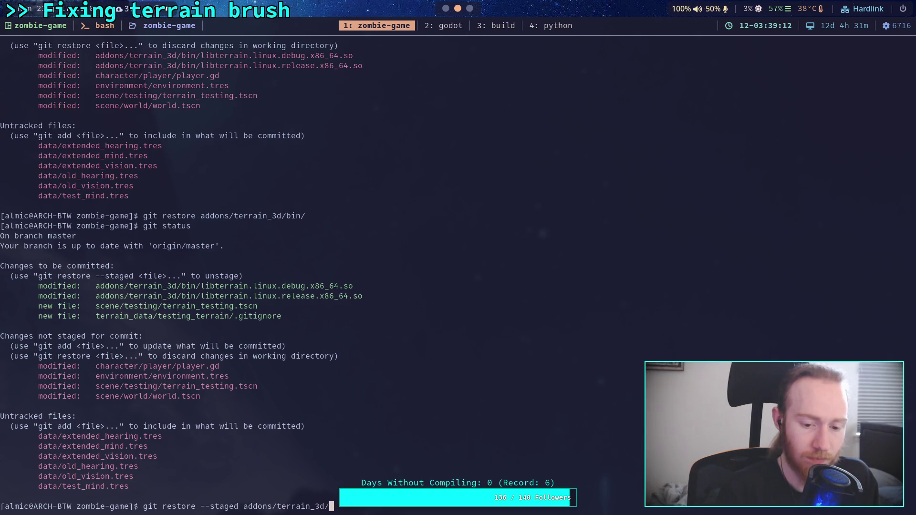
pyautogui.press('Tab')
pyautogui.press('Return')
pyautogui.write('git rest')
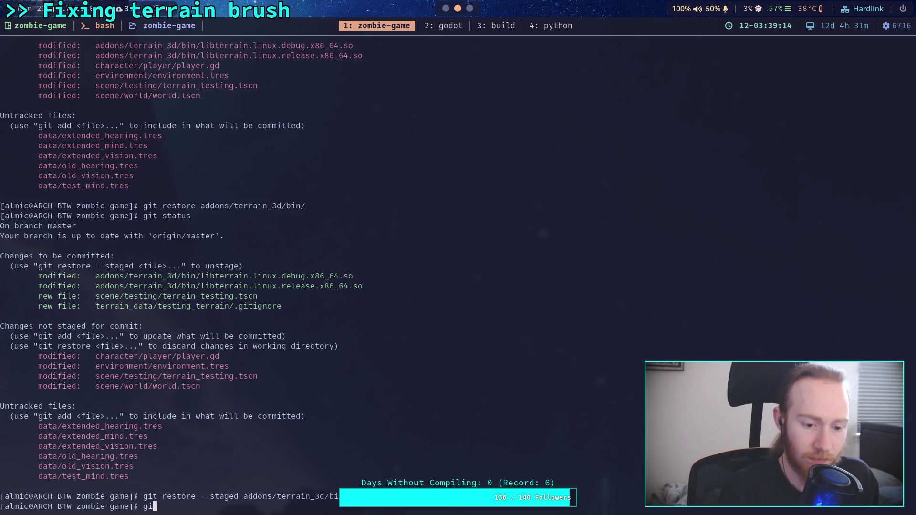
pyautogui.write('ore addons/terrain_3d/bin/')
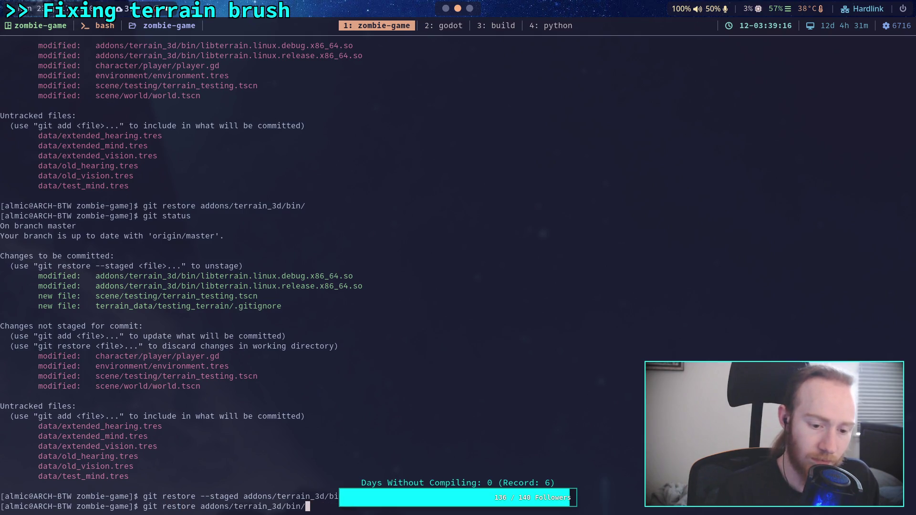
pyautogui.press('Return')
pyautogui.write('gt')
pyautogui.press('BackSpace')
pyautogui.press('BackSpace')
pyautogui.write('it status')
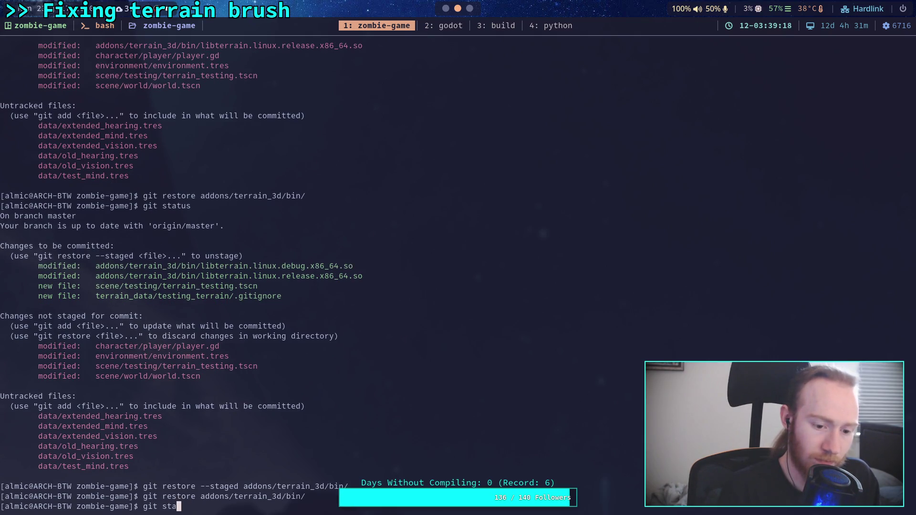
pyautogui.press('Return')
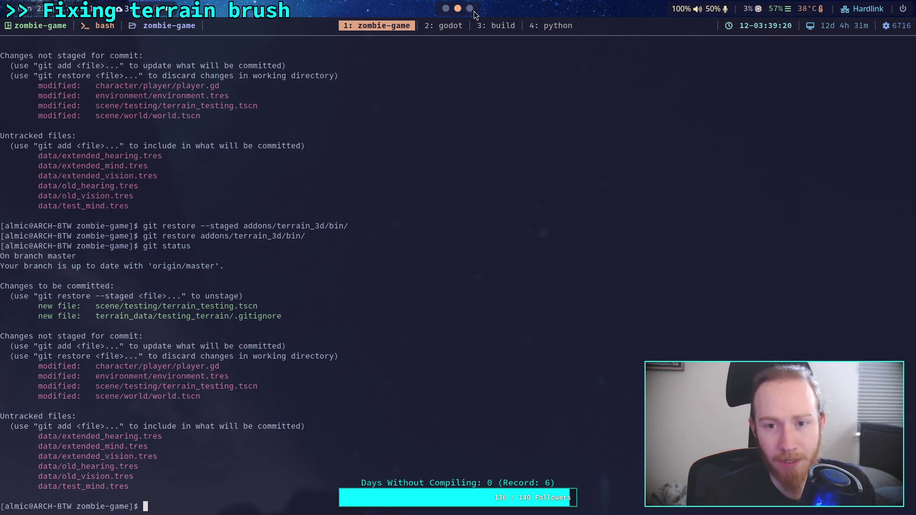
pyautogui.press('super+2')
# - Save the terrain_testing scene, return to the Project List, and select Zombie Game
pyautogui.click(48, 10)
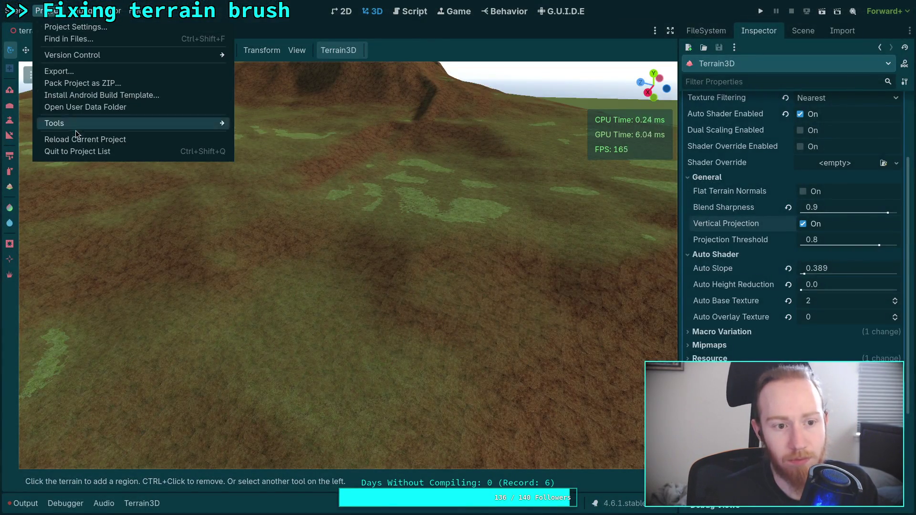
pyautogui.click(256, 20)
pyautogui.hotkey('ctrl', 's')
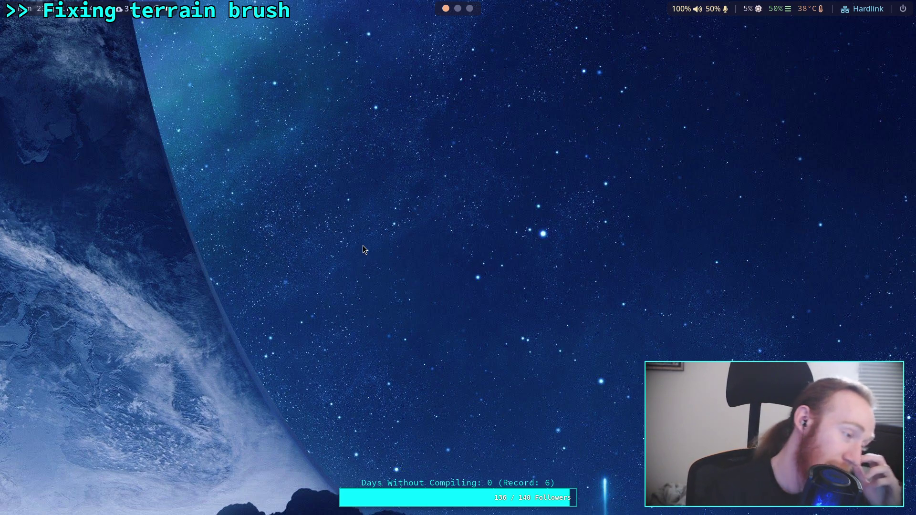
pyautogui.click(471, 144)
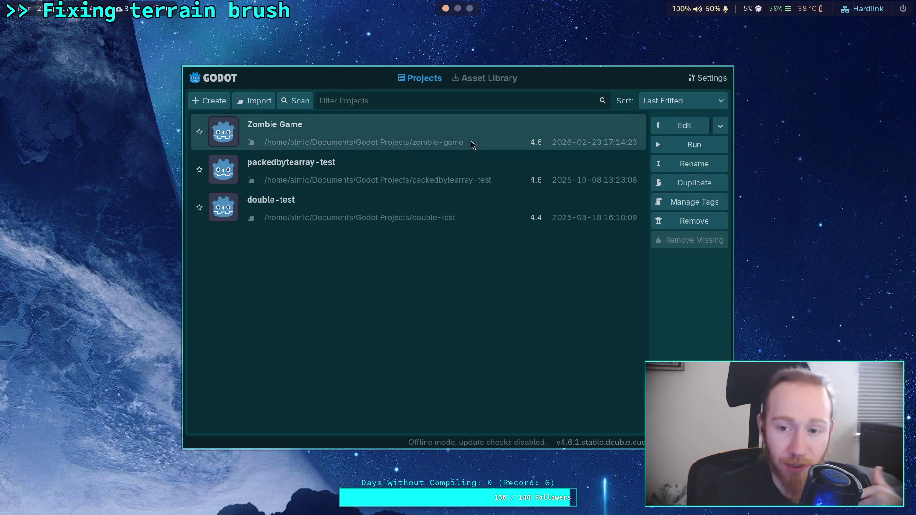
# - Reopen the Zombie Game project in the editor from the Project Manager
pyautogui.click(673, 120)
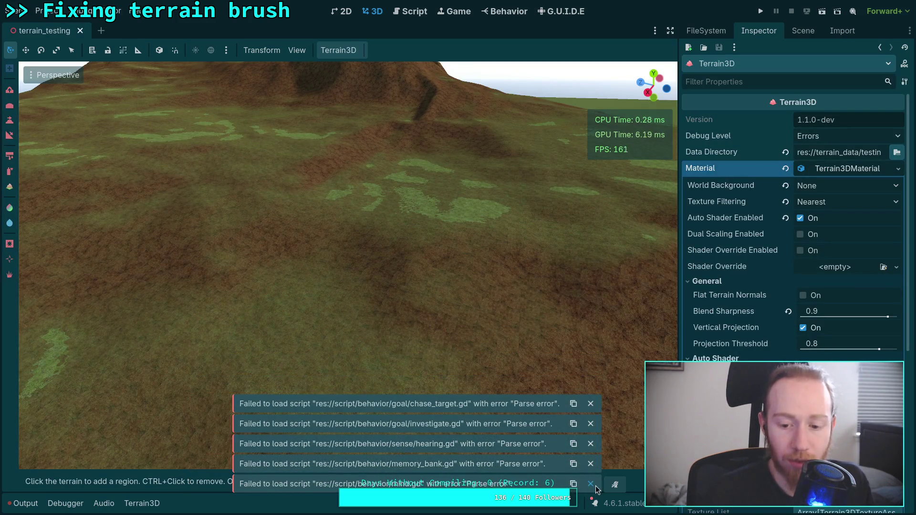
pyautogui.scroll(-3, 348, 265)
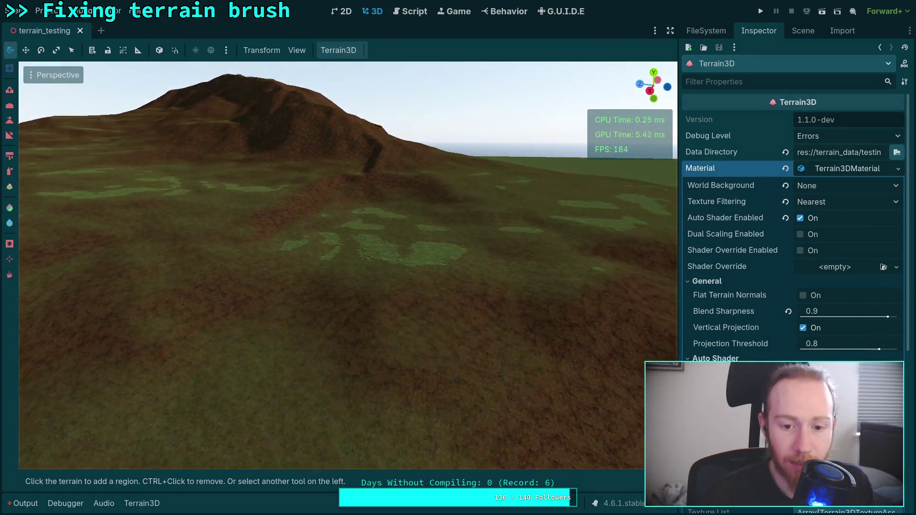
pyautogui.scroll(6, 348, 266)
pyautogui.press('w')
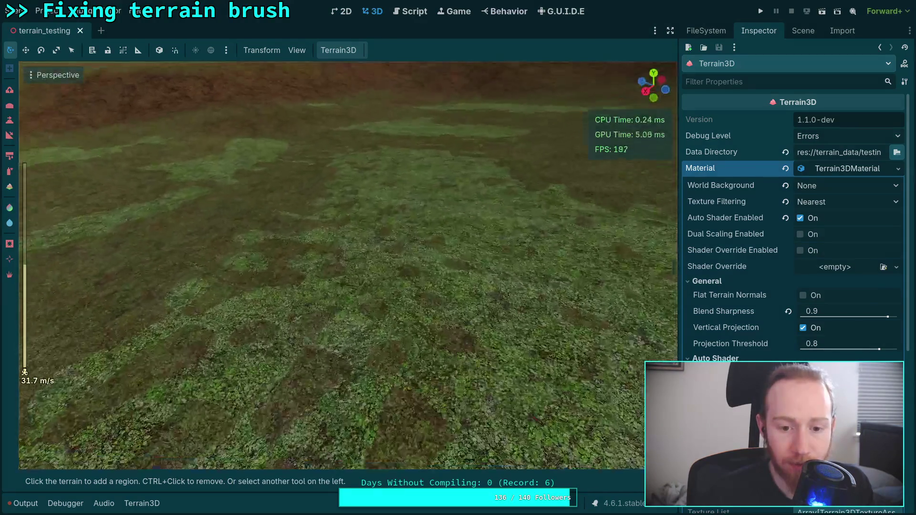
pyautogui.press('s')
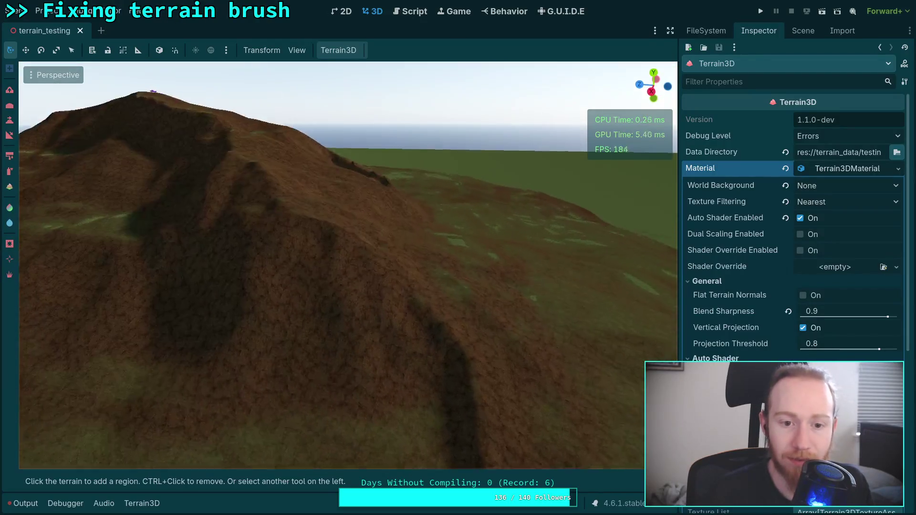
pyautogui.press('s')
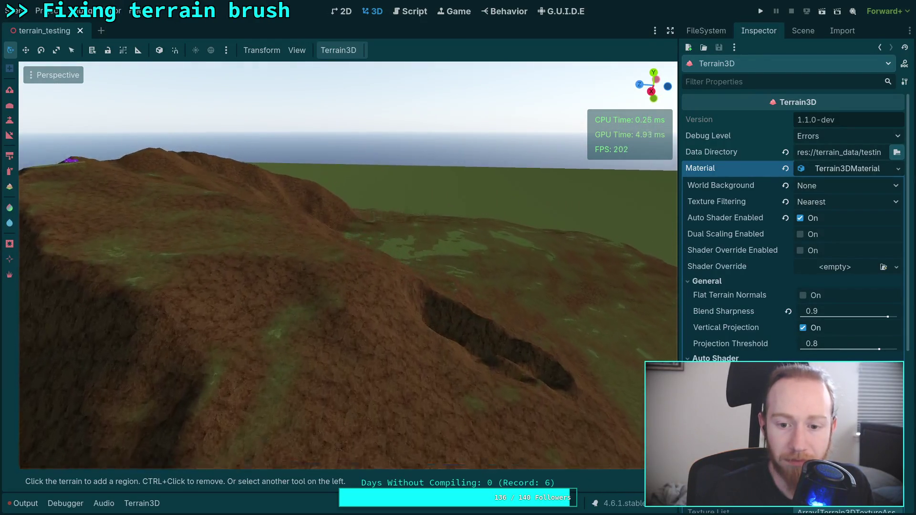
pyautogui.press('s')
pyautogui.press('s')
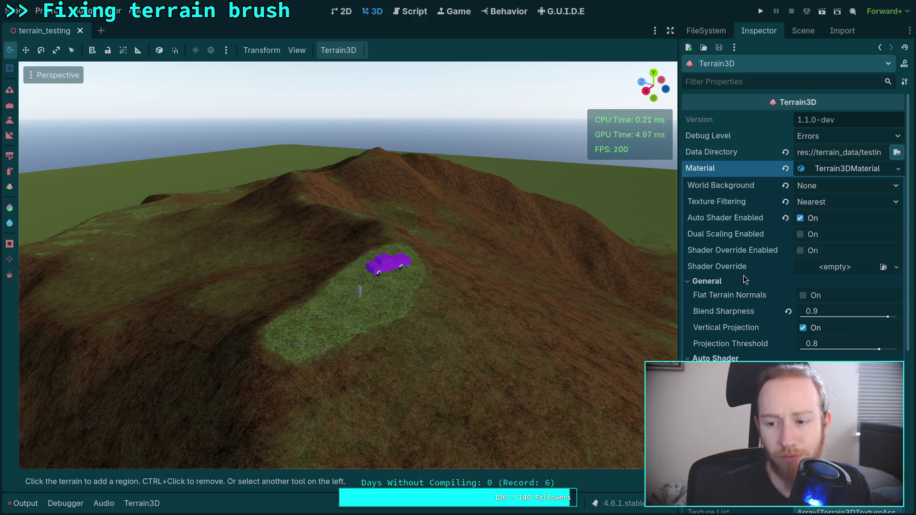
# - Enable the Terrain3D Shader Override, review the generated shader code, then close it
pyautogui.click(801, 251)
pyautogui.click(801, 251)
pyautogui.click(800, 251)
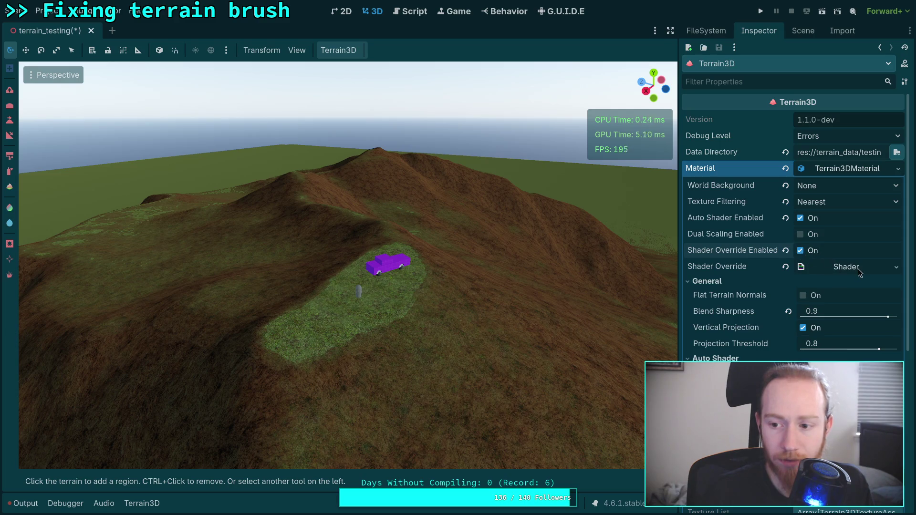
pyautogui.click(858, 269)
pyautogui.scroll(-10, 492, 285)
pyautogui.moveTo(657, 243)
pyautogui.mouseDown()
pyautogui.moveTo(650, 331)
pyautogui.moveTo(655, 221)
pyautogui.mouseUp()
pyautogui.rightClick(46, 216)
pyautogui.click(63, 242)
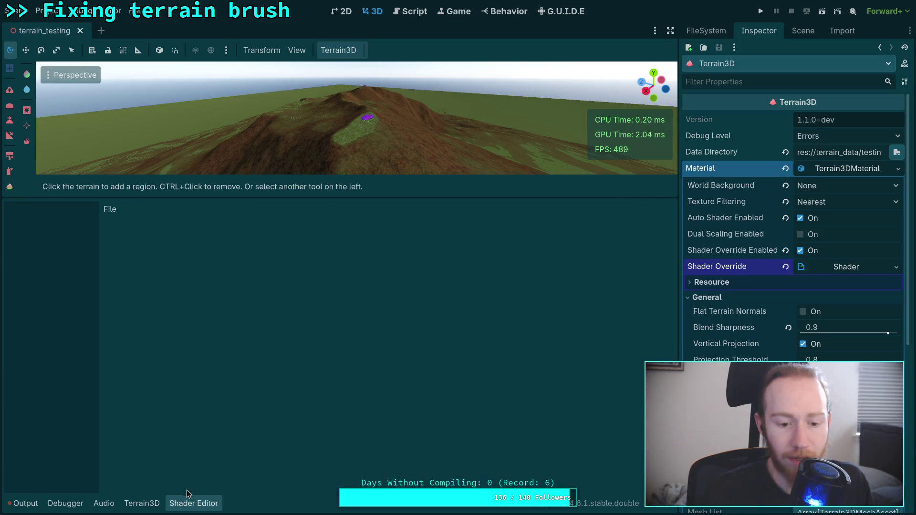
pyautogui.click(194, 504)
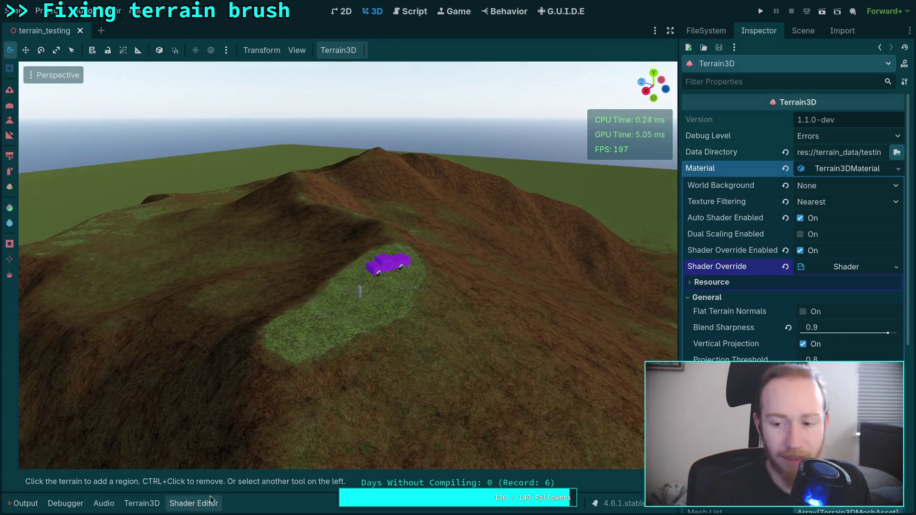
# - Clear the Shader Override, disable it, and save terrain_testing
pyautogui.click(897, 267)
pyautogui.click(845, 267)
pyautogui.click(844, 268)
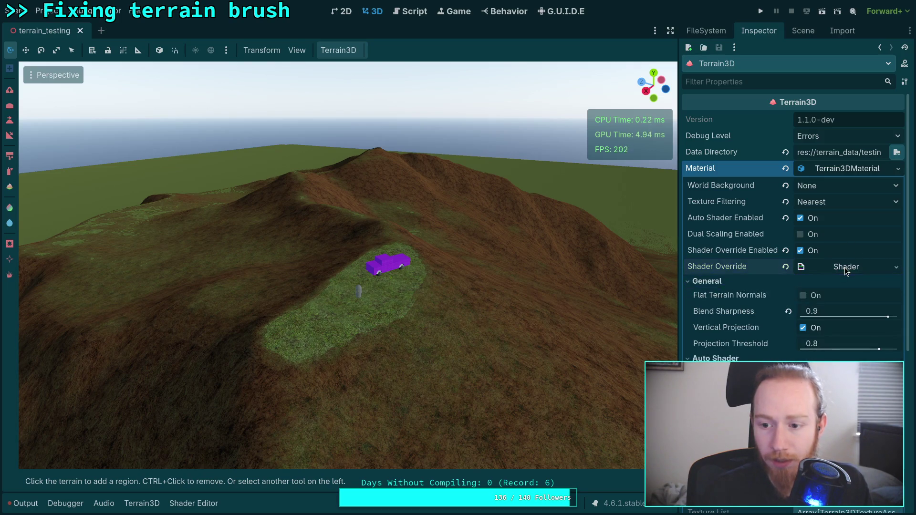
pyautogui.click(785, 268)
pyautogui.click(786, 251)
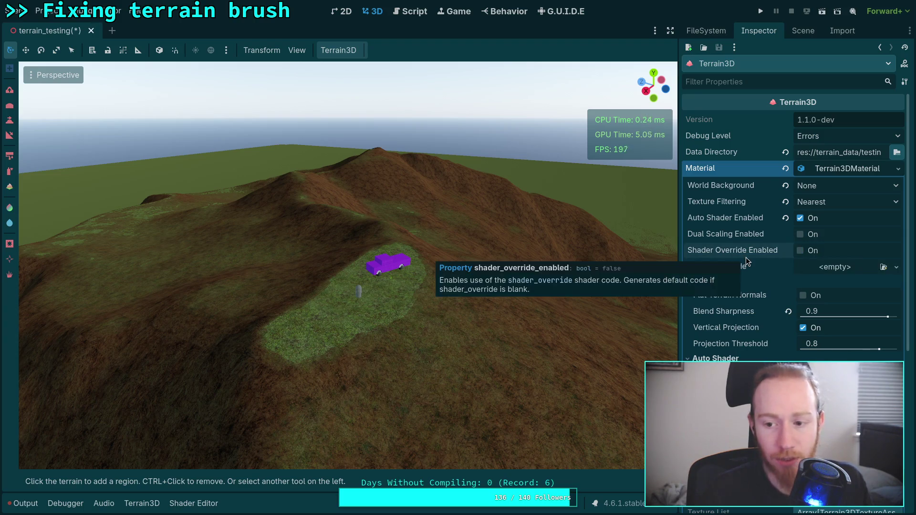
pyautogui.hotkey('ctrl', 's')
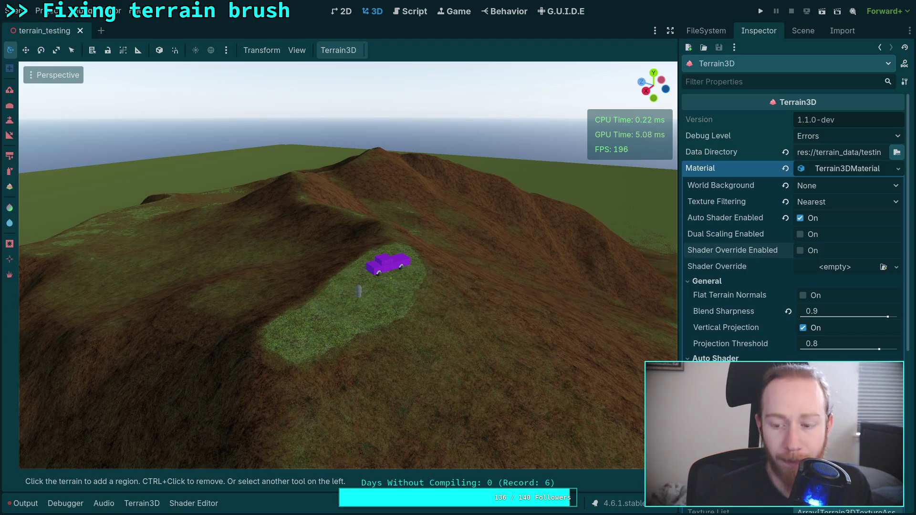
pyautogui.scroll(3, 600, 290)
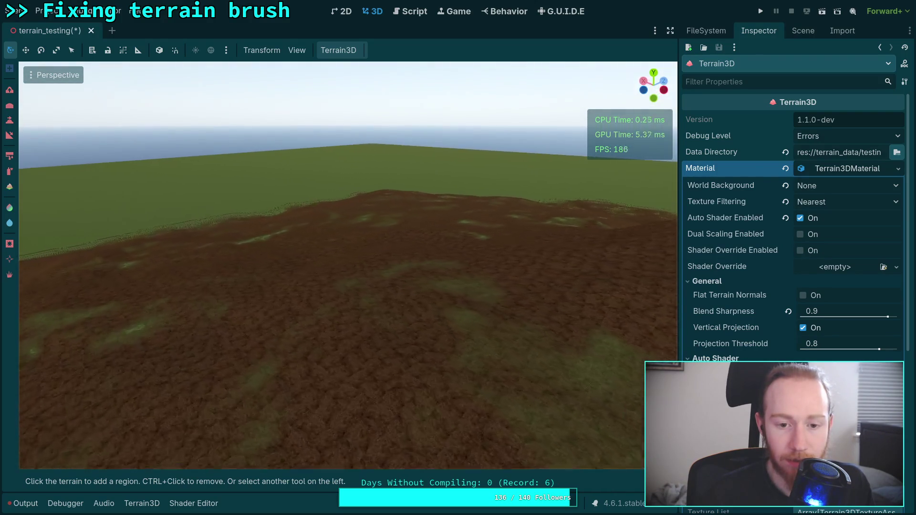
pyautogui.scroll(3, 348, 265)
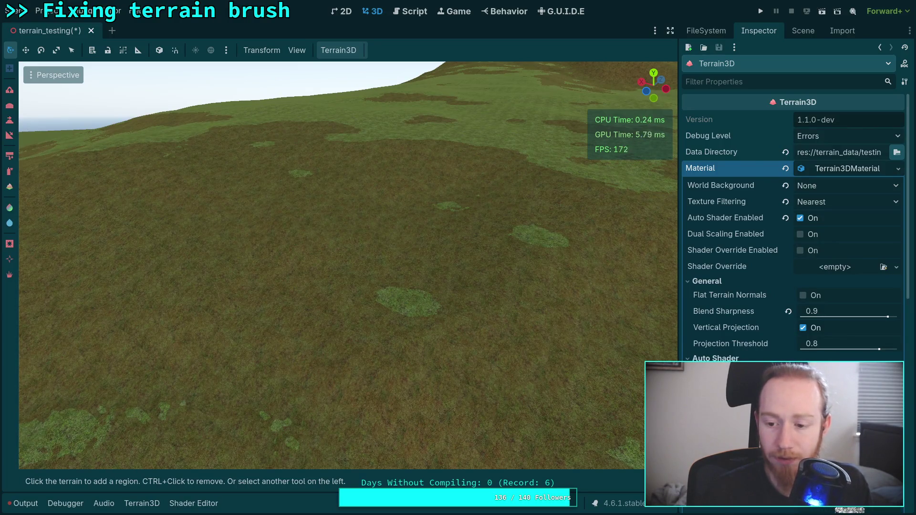
# - Turn off Macro Variation Enabled on the terrain material
pyautogui.scroll(-5, 735, 216)
pyautogui.click(803, 294)
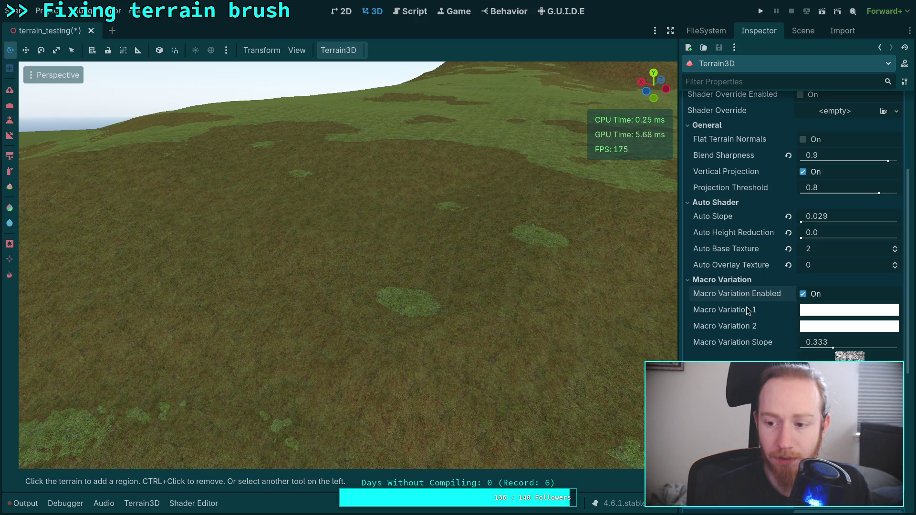
pyautogui.click(735, 280)
pyautogui.click(725, 294)
pyautogui.click(720, 294)
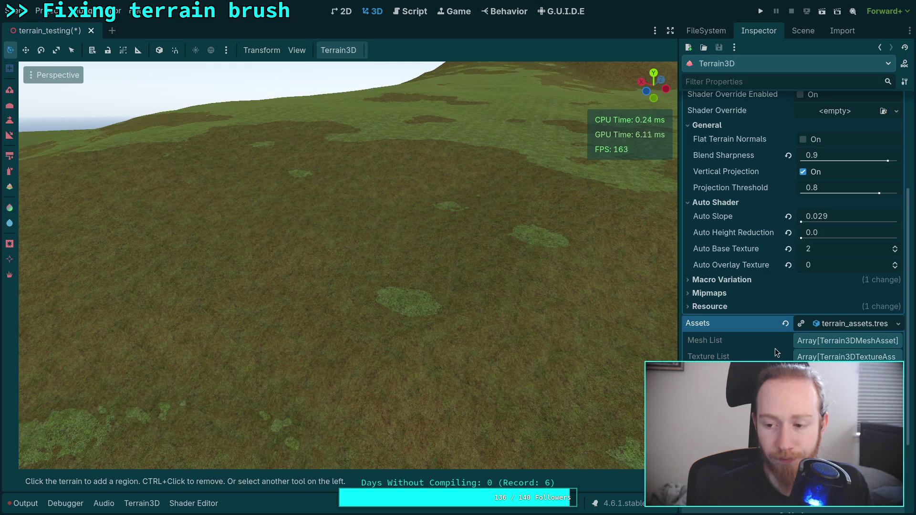
pyautogui.scroll(5, 773, 352)
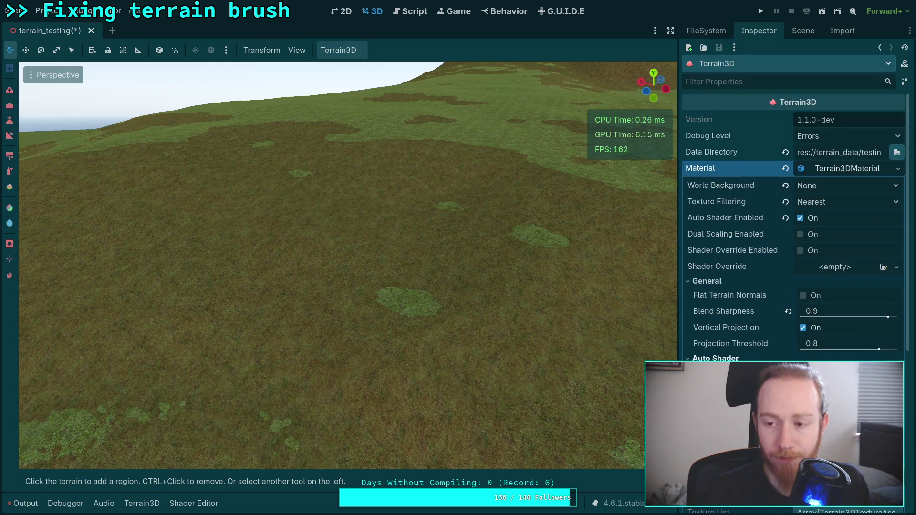
# - Try Linear texture filtering and flat terrain normals, then restore Nearest and normals off
pyautogui.click(844, 202)
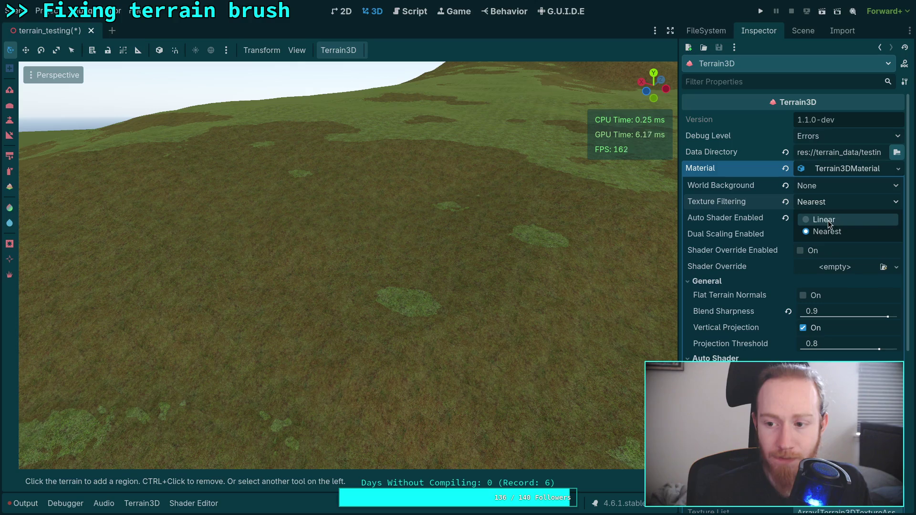
pyautogui.click(824, 220)
pyautogui.click(842, 200)
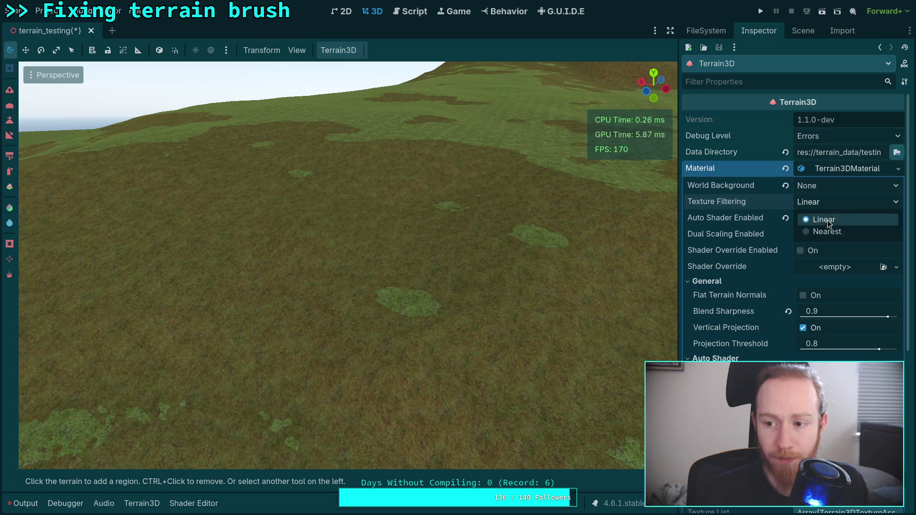
pyautogui.click(825, 231)
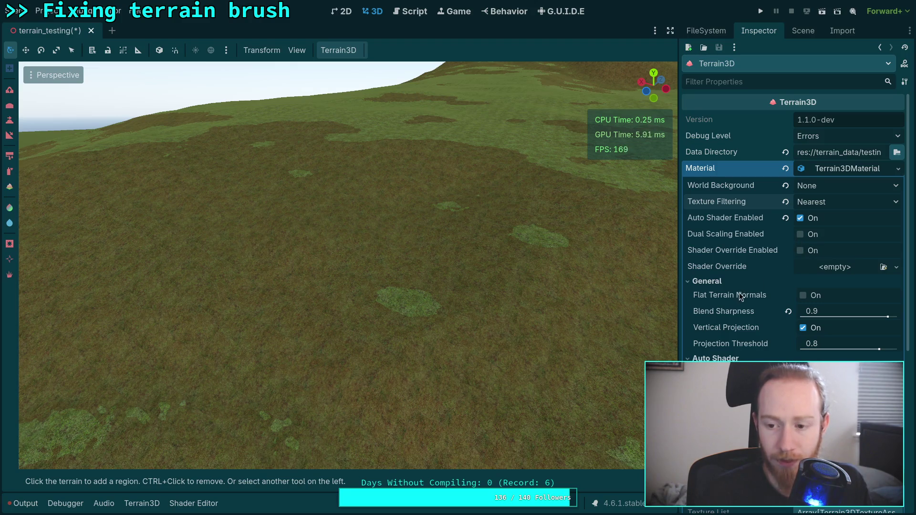
pyautogui.click(804, 295)
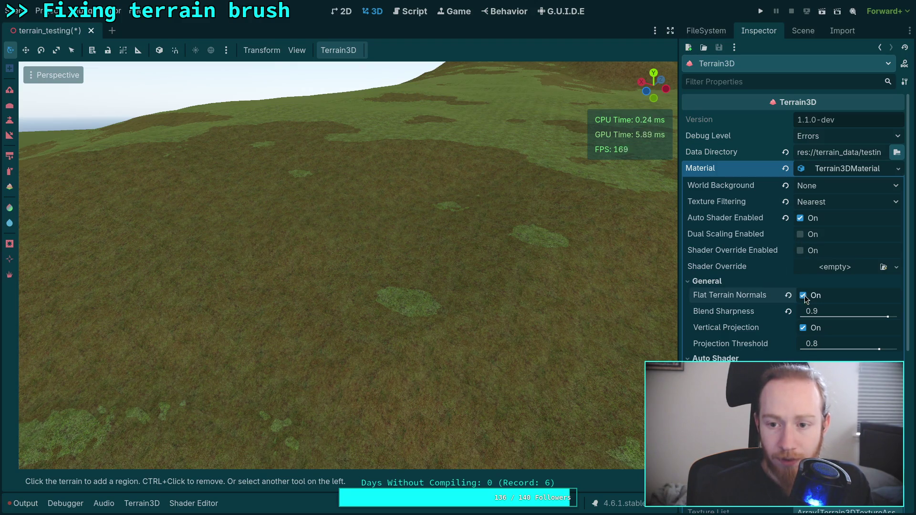
pyautogui.click(803, 296)
# - Test Blend Sharpness at 1.0 and 0.0, then enter 0.9
pyautogui.moveTo(818, 314); pyautogui.dragTo(840, 314)
pyautogui.scroll(5, 334, 262)
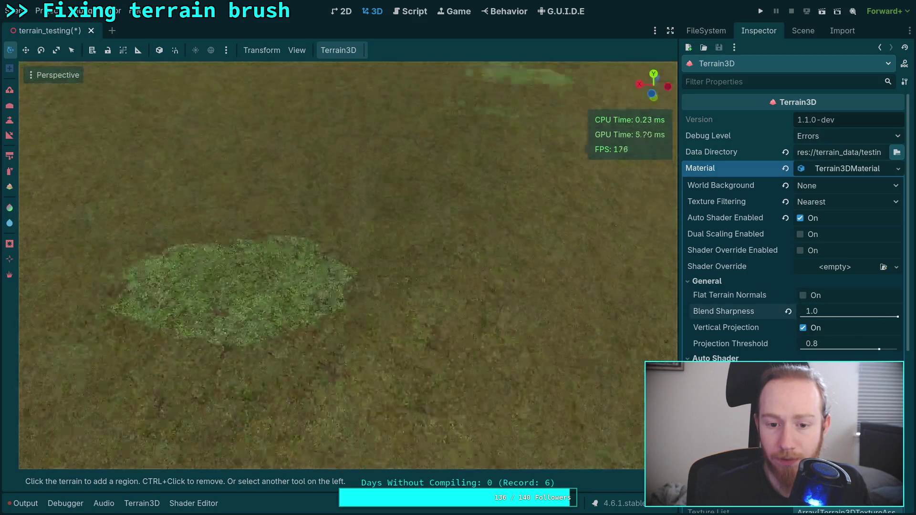
pyautogui.moveTo(841, 316)
pyautogui.mouseDown()
pyautogui.moveTo(802, 316)
pyautogui.moveTo(898, 316)
pyautogui.moveTo(801, 317)
pyautogui.moveTo(852, 311)
pyautogui.mouseUp()
pyautogui.click(837, 310)
pyautogui.write('9')
pyautogui.press('Return')
# - Compare Blend Sharpness 0.0 once more, then set it back to 0.9
pyautogui.scroll(-5, 349, 264)
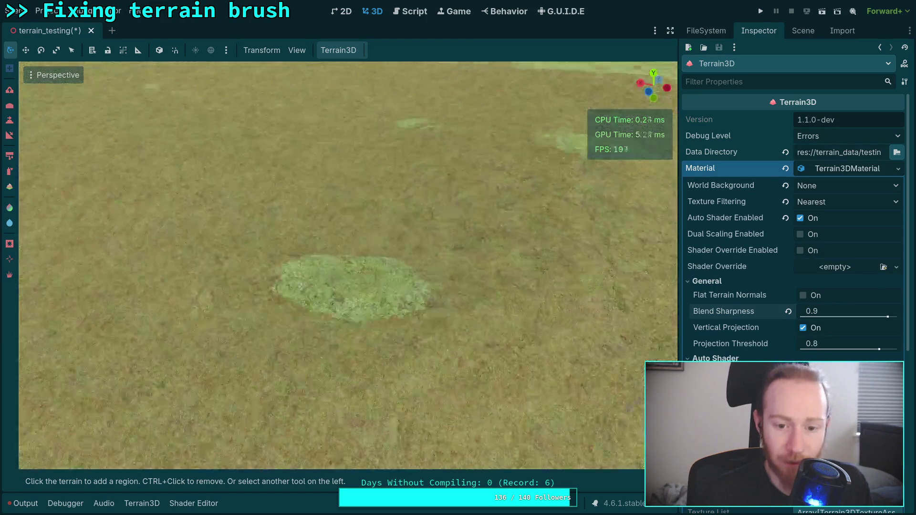
pyautogui.scroll(-5, 348, 265)
pyautogui.click(831, 311)
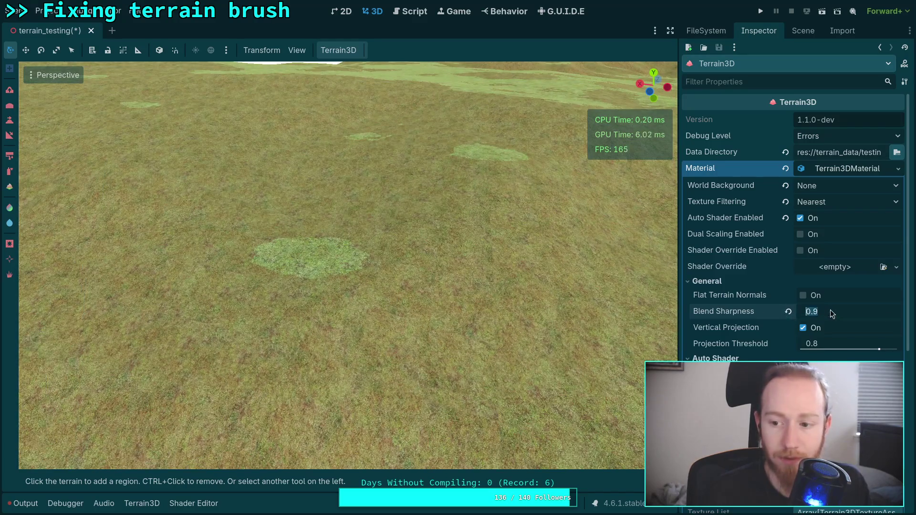
pyautogui.write('0')
pyautogui.press('Return')
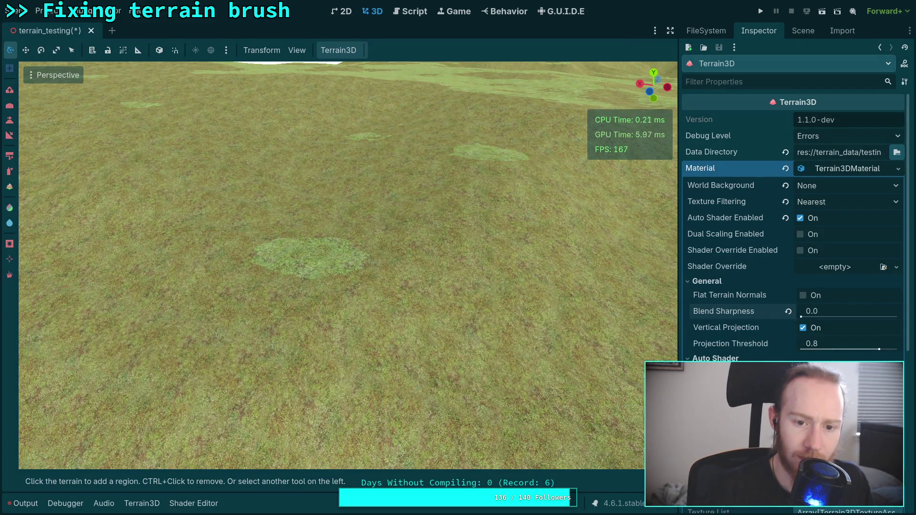
pyautogui.click(830, 311)
pyautogui.write('.9')
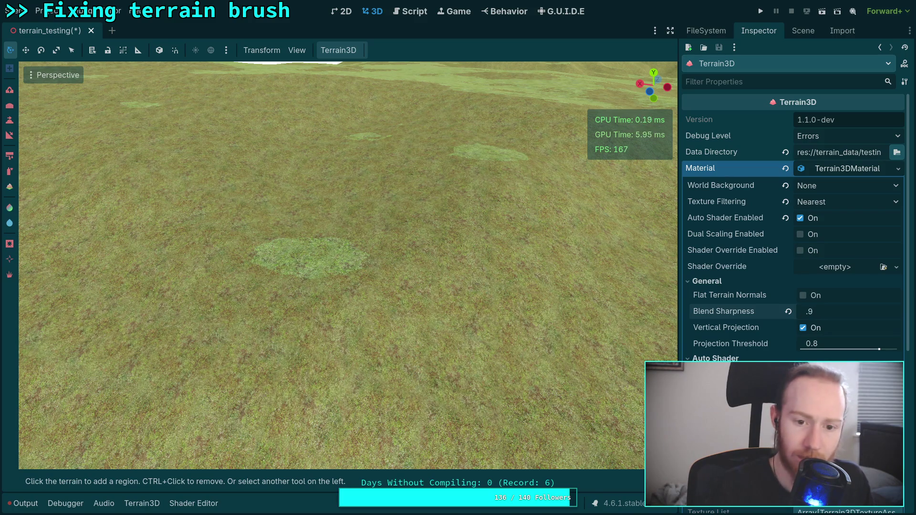
pyautogui.press('Return')
pyautogui.press('f')
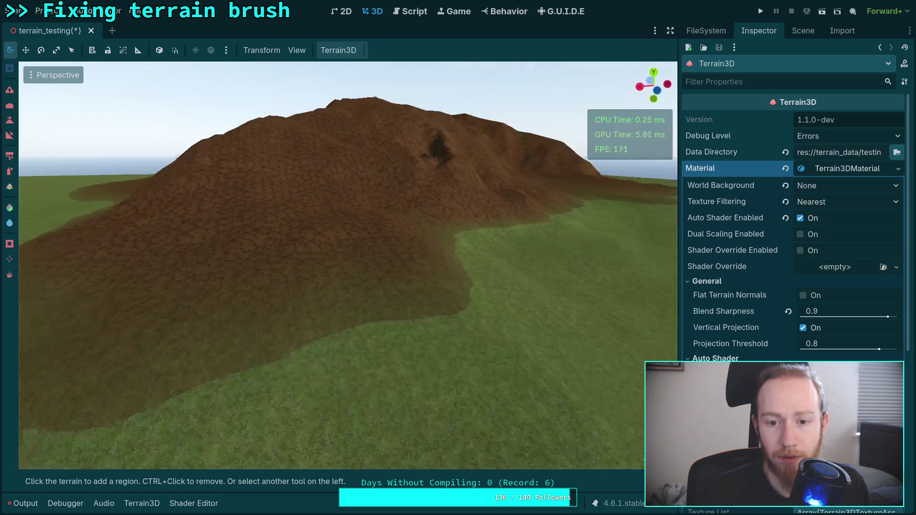
# - Fly the camera down beside the hill and over the field, then show the Shader Editor panel
pyautogui.scroll(-5, 348, 265)
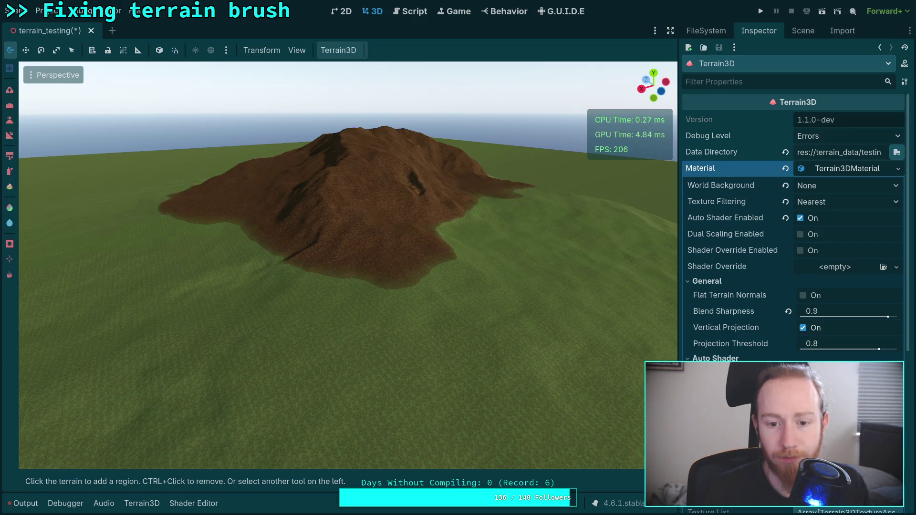
pyautogui.press('w')
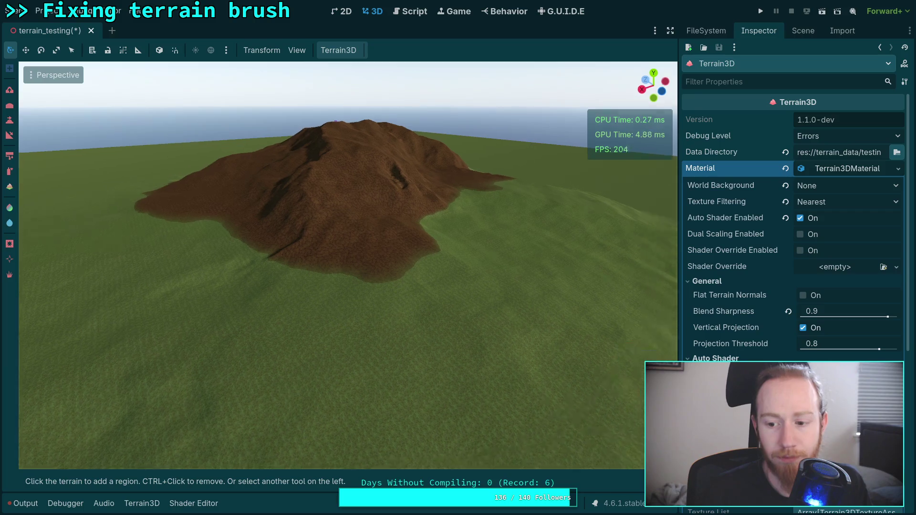
pyautogui.moveTo(348, 265); pyautogui.dragTo(229, 265)
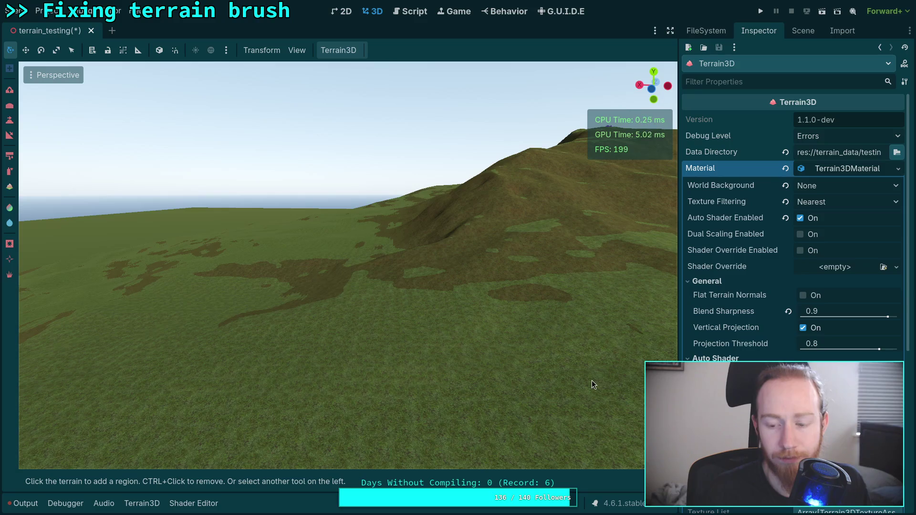
pyautogui.press('w')
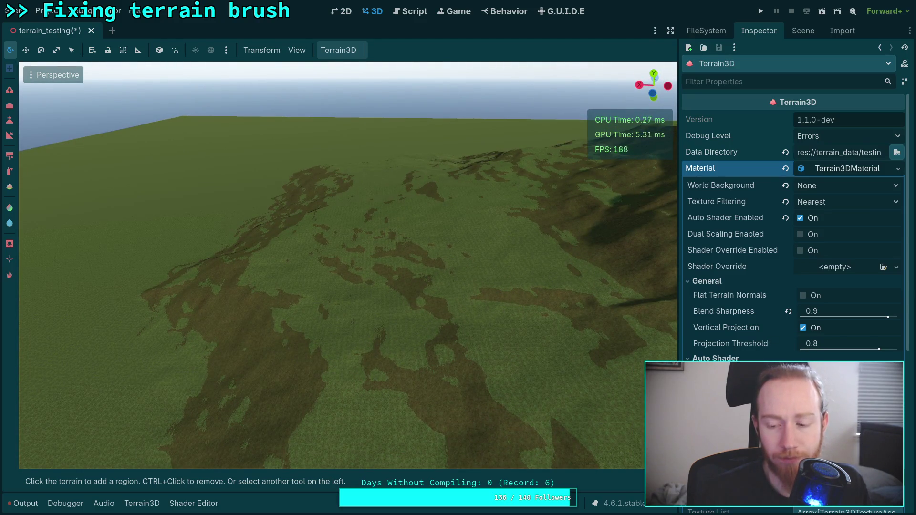
pyautogui.click(194, 503)
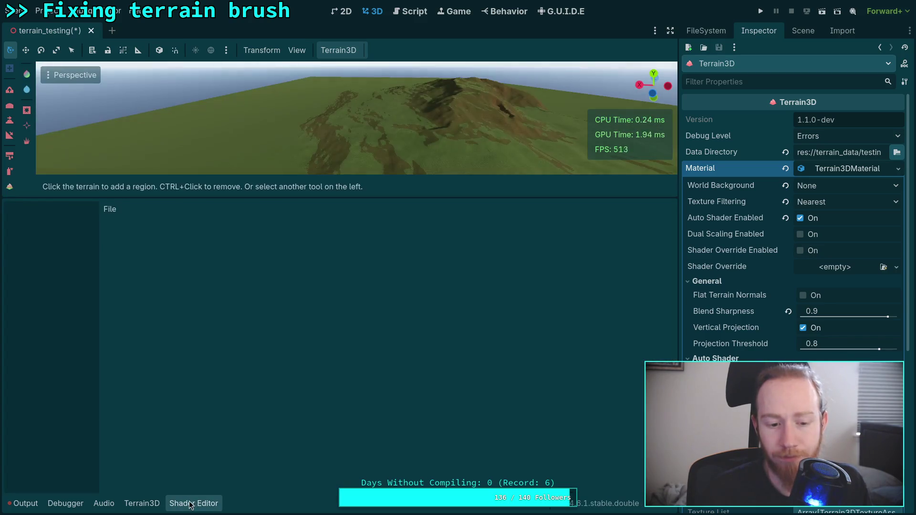
# - Switch to the Terrain3D panel, select the dirt texture, and fly along the mountain slope
pyautogui.click(194, 504)
pyautogui.click(142, 504)
pyautogui.click(164, 428)
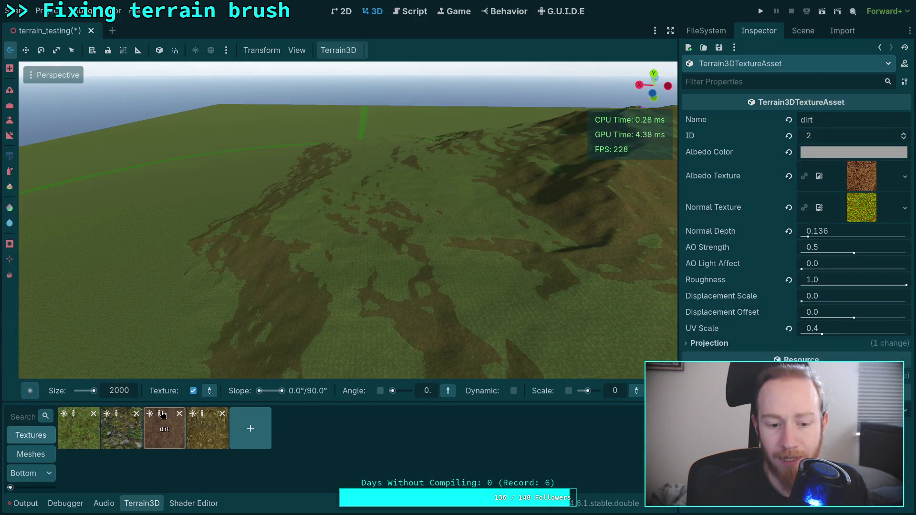
pyautogui.press('w')
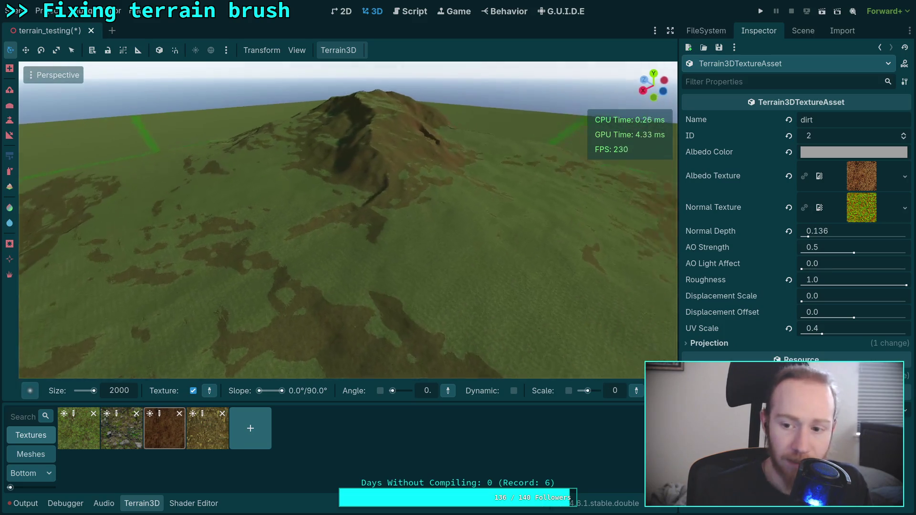
pyautogui.press('w')
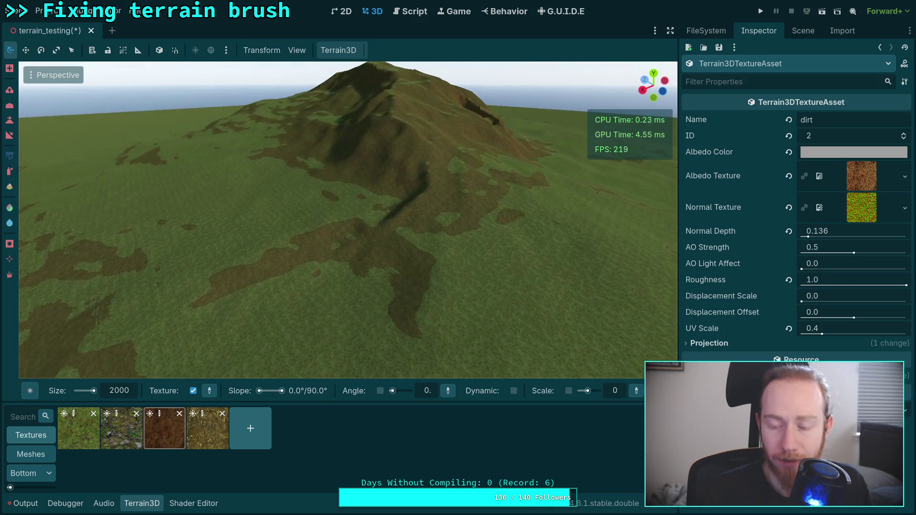
pyautogui.press('w')
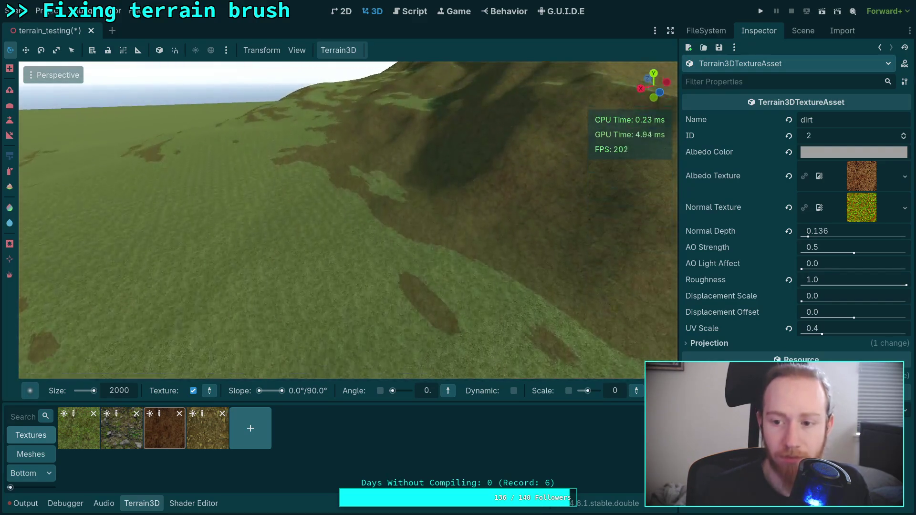
pyautogui.press('w')
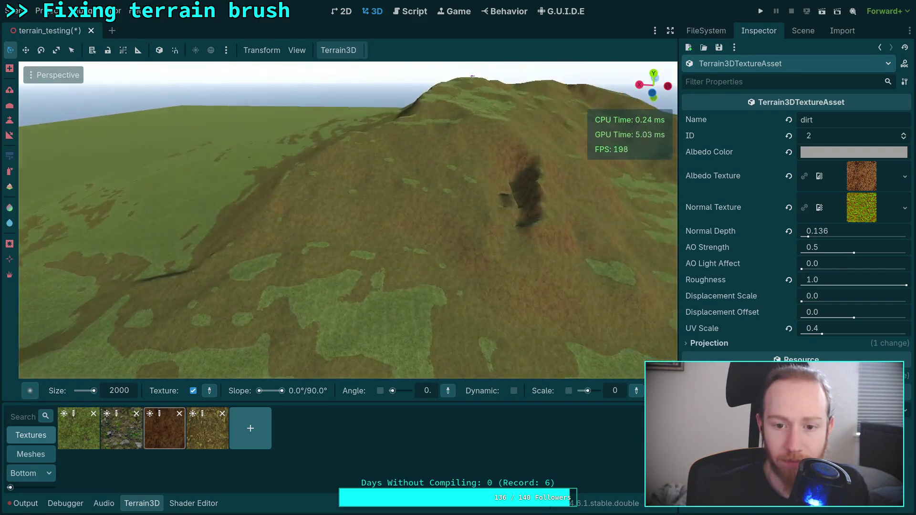
pyautogui.press('w')
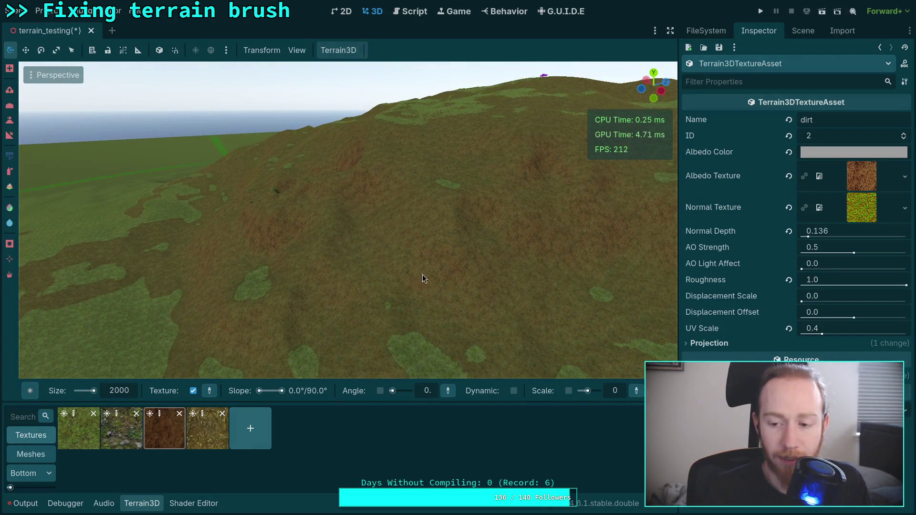
# - Collapse the Terrain3D panel and choose the Paint Autoshader tool
pyautogui.click(144, 506)
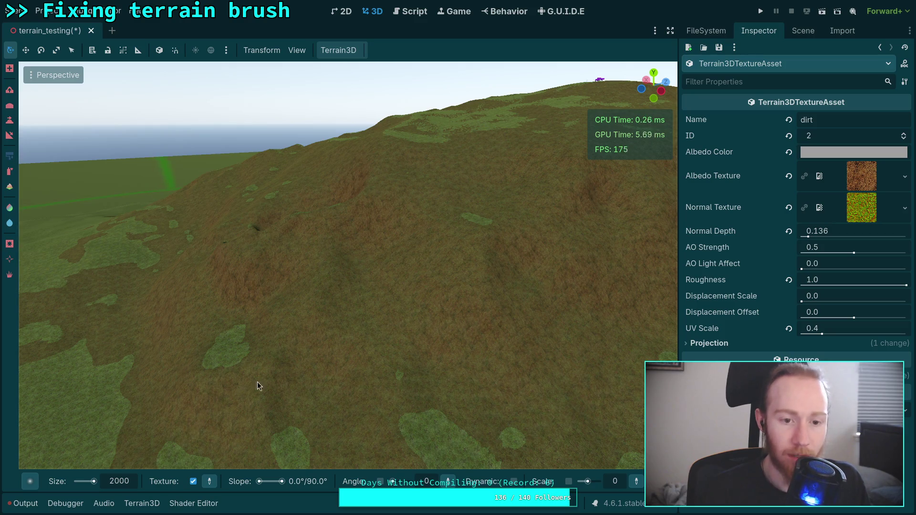
pyautogui.scroll(-5, 255, 387)
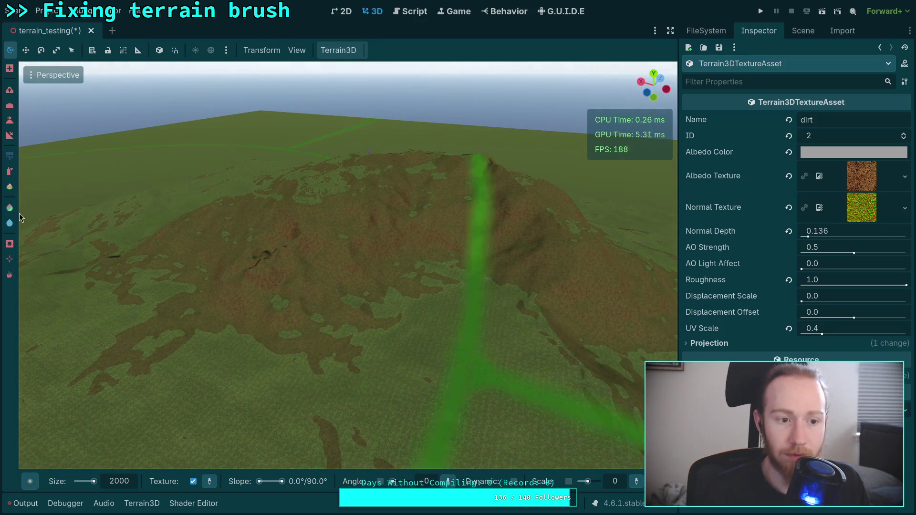
pyautogui.click(9, 189)
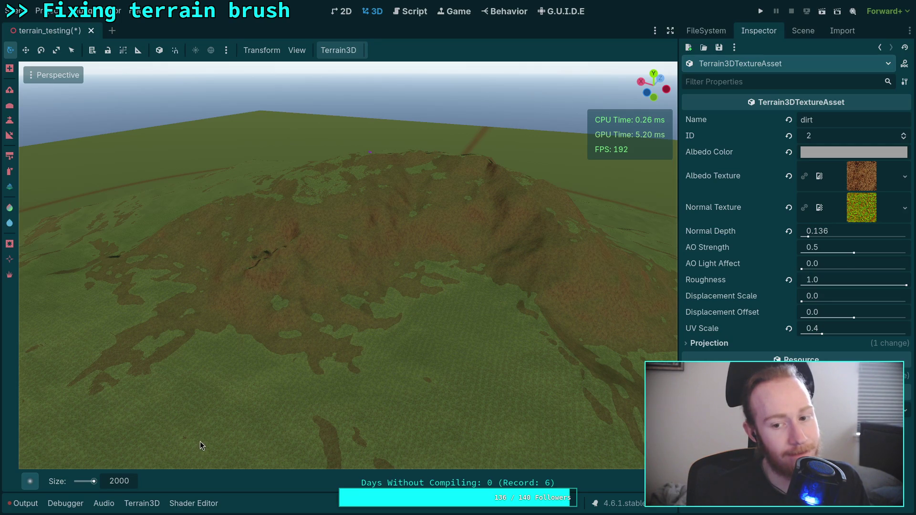
# - Set the autoshader brush size to 100 and view the dirt hills up close
pyautogui.click(110, 481)
pyautogui.write('100')
pyautogui.press('Return')
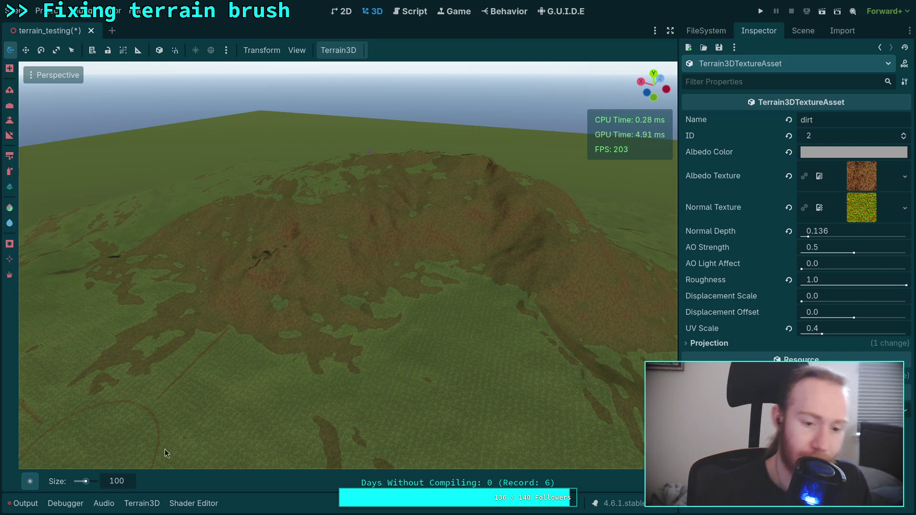
pyautogui.scroll(5, 305, 334)
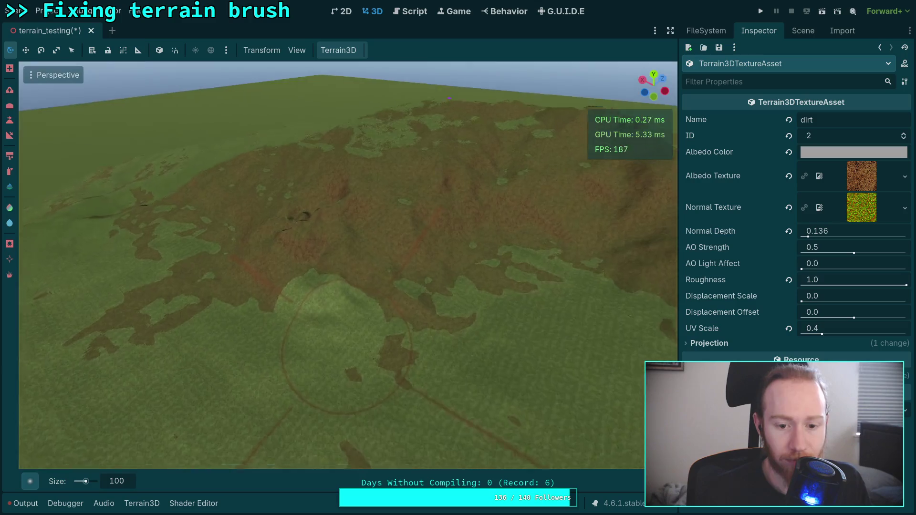
pyautogui.scroll(3, 306, 329)
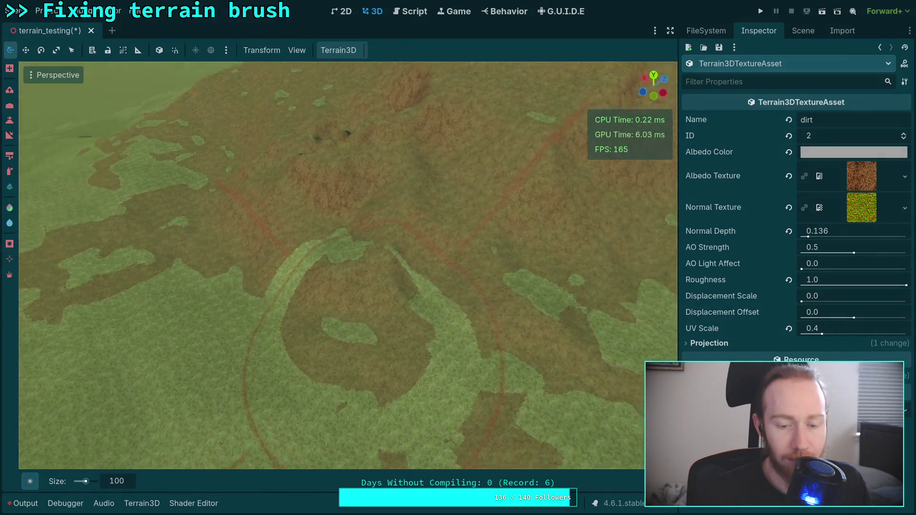
pyautogui.scroll(2, 477, 384)
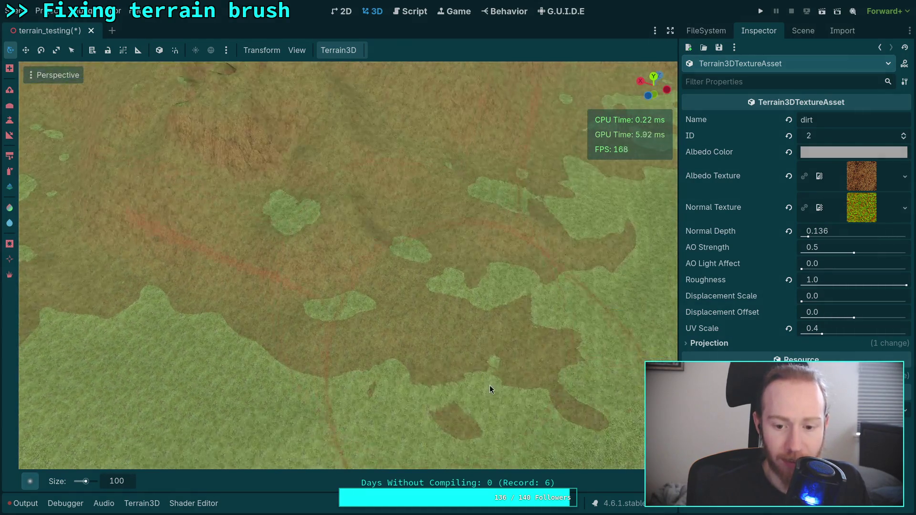
pyautogui.moveTo(480, 368)
pyautogui.mouseDown()
pyautogui.moveTo(479, 300)
pyautogui.moveTo(387, 329)
pyautogui.mouseUp()
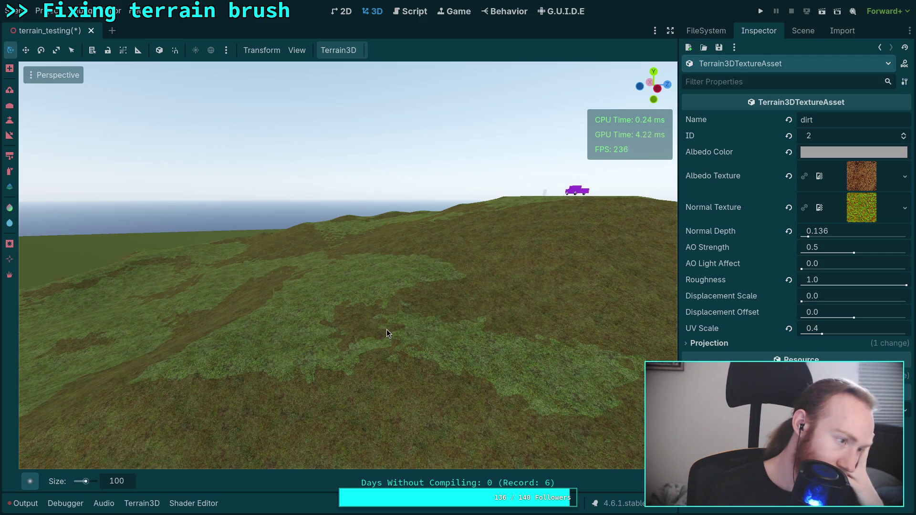
pyautogui.press('super+2')
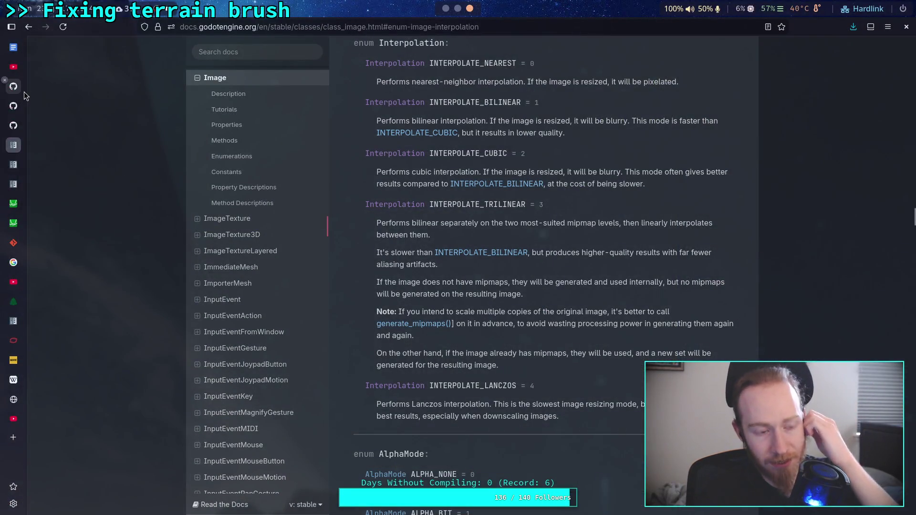
# - Bring up Terrain3D pull request #55 'Sculpting Fixes, Changes and More' and go to Issues
pyautogui.moveTo(24, 92)
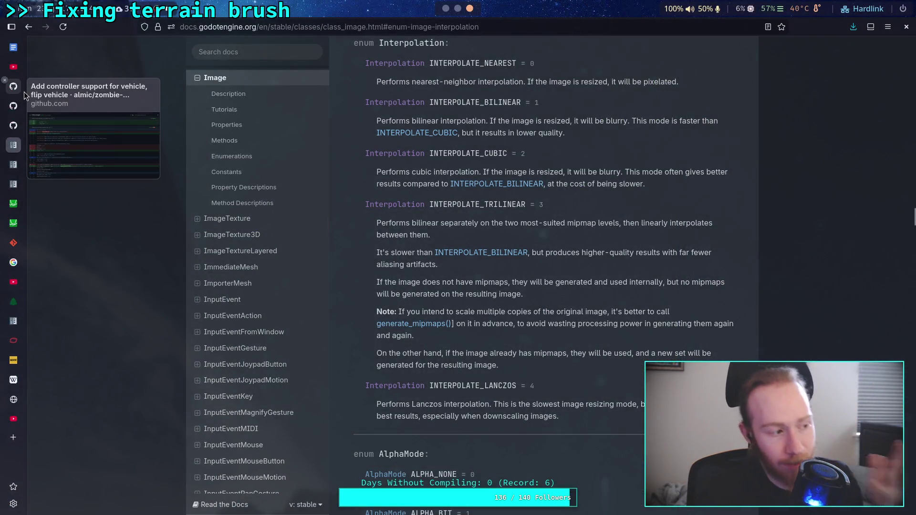
pyautogui.click(19, 122)
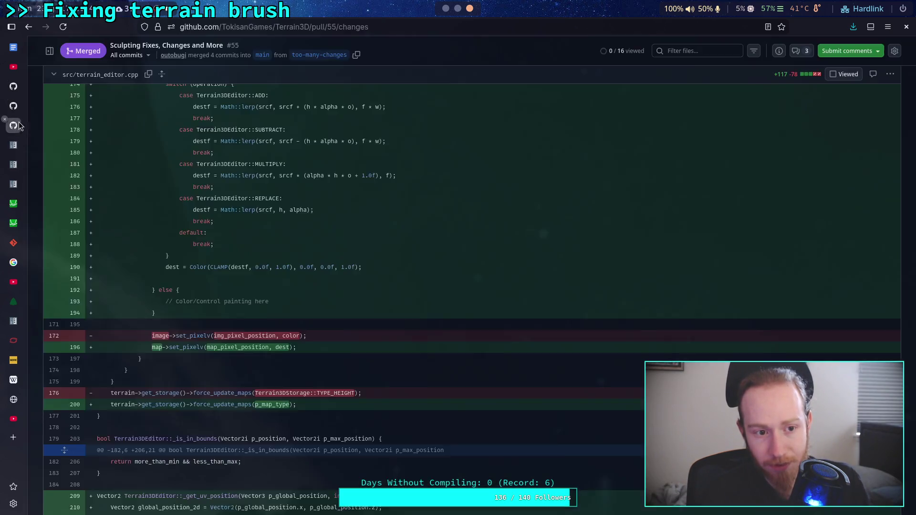
pyautogui.scroll(20, 217, 186)
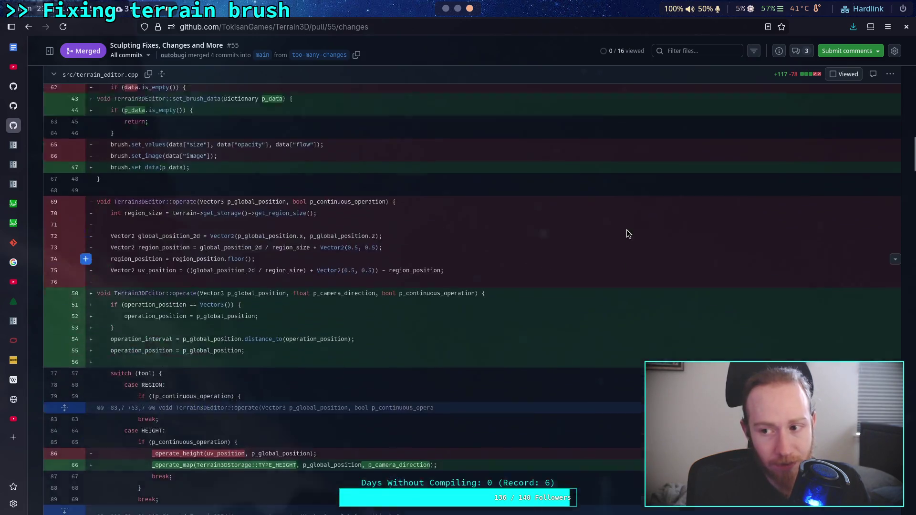
pyautogui.scroll(10, 609, 239)
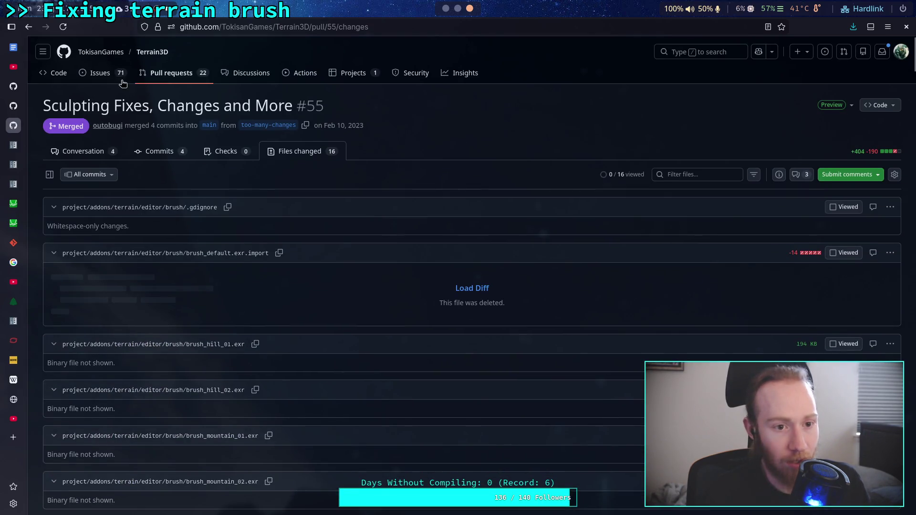
pyautogui.click(104, 76)
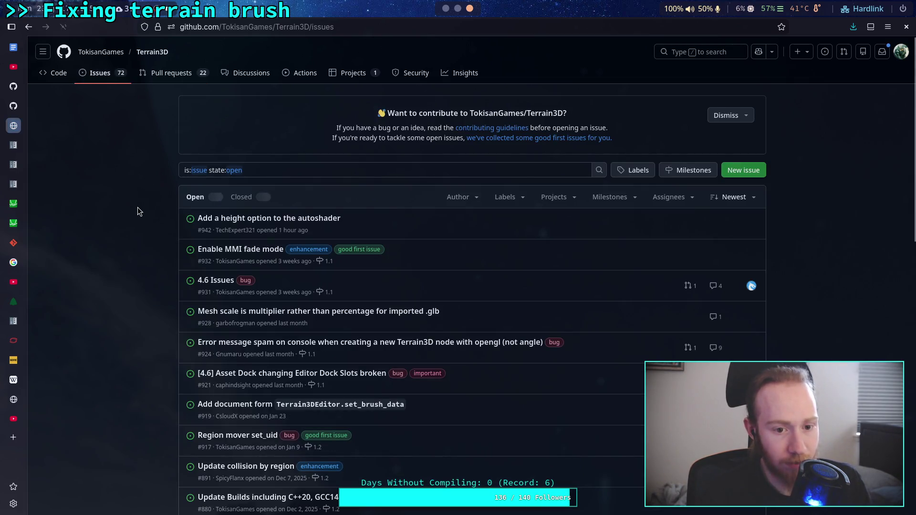
# - Read issue #931 '4.6 Issues', then return to the issues list
pyautogui.click(217, 280)
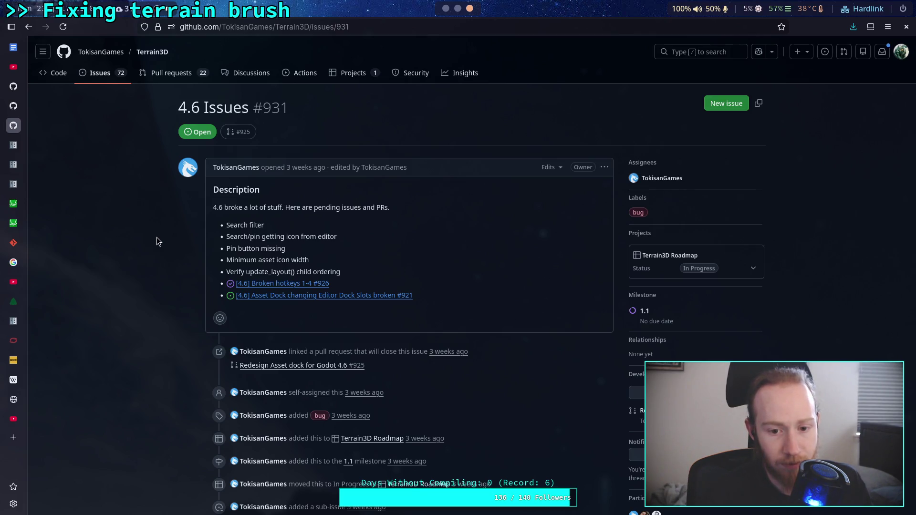
pyautogui.scroll(-5, 157, 236)
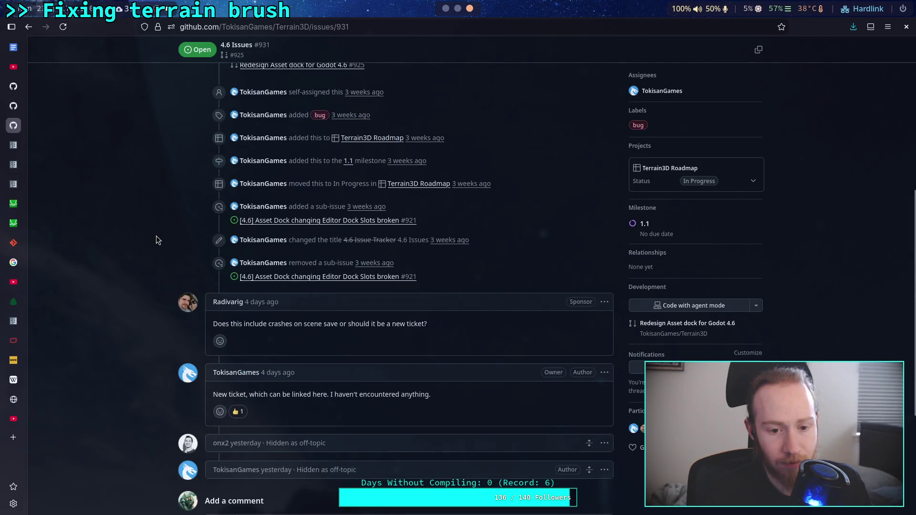
pyautogui.scroll(-2, 153, 231)
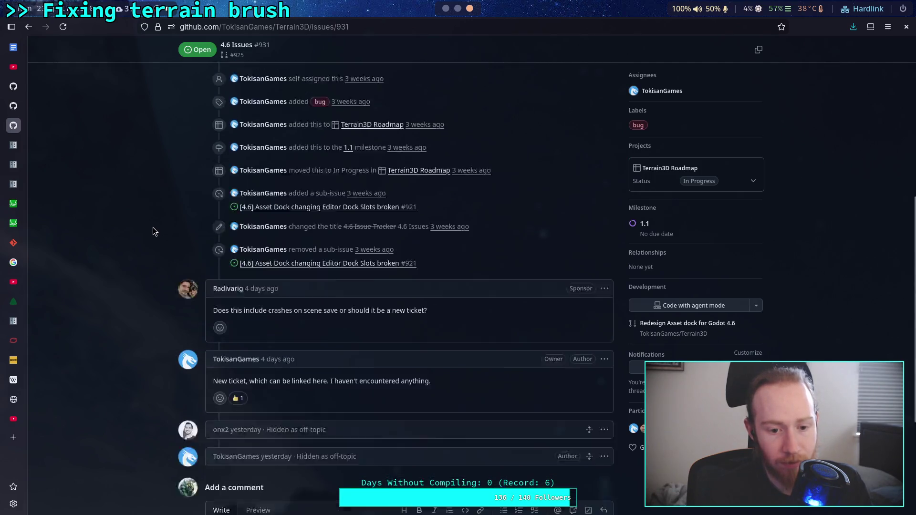
pyautogui.scroll(8, 152, 231)
pyautogui.click(97, 70)
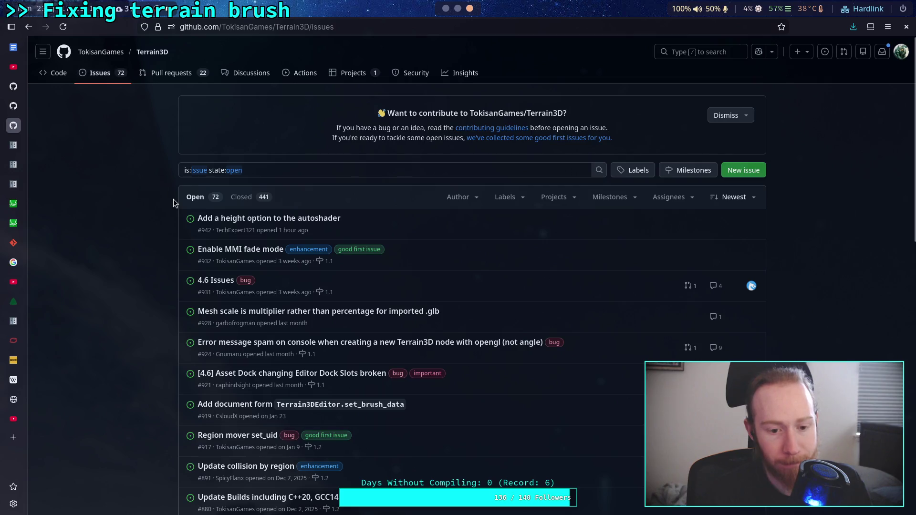
# - Search the issues for "auto shader", showing 3 open and 34 closed results
pyautogui.scroll(-12, 174, 203)
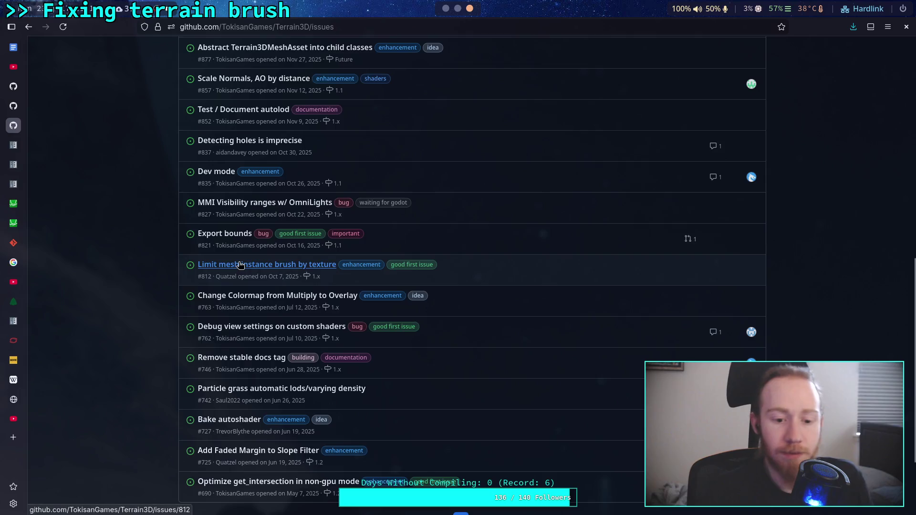
pyautogui.scroll(12, 228, 239)
pyautogui.tripleClick(286, 172)
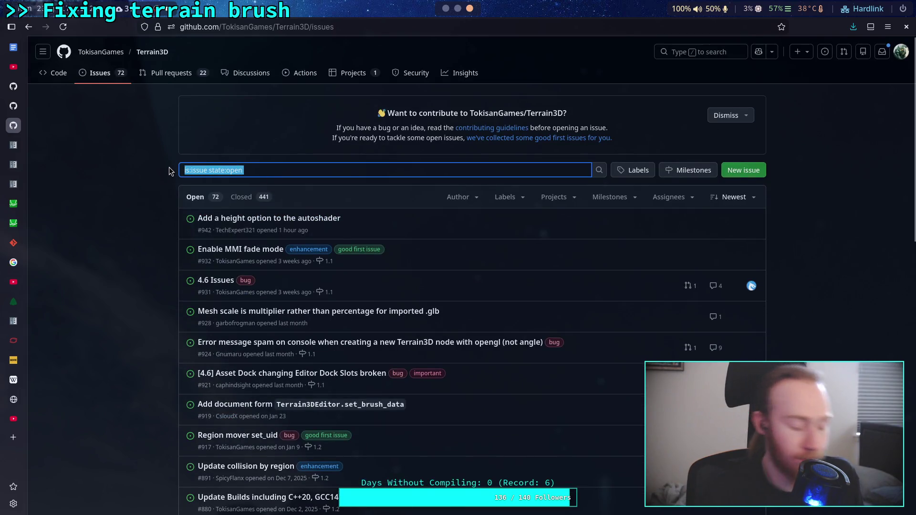
pyautogui.write('auth')
pyautogui.press('BackSpace')
pyautogui.press('BackSpace')
pyautogui.write('to shader')
pyautogui.press('Return')
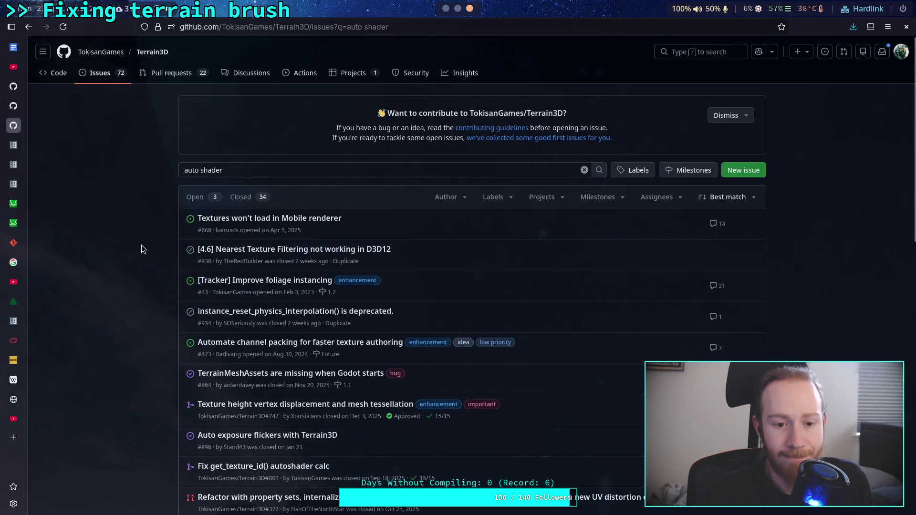
pyautogui.scroll(-3, 140, 239)
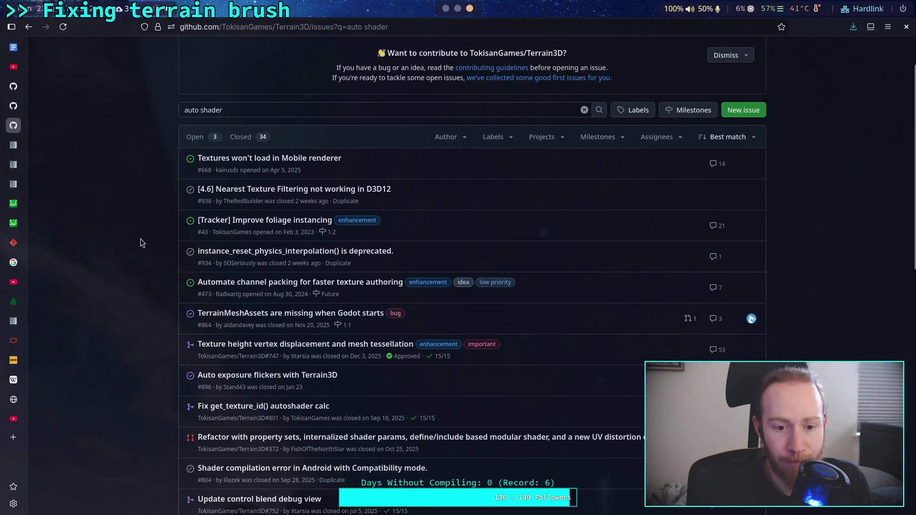
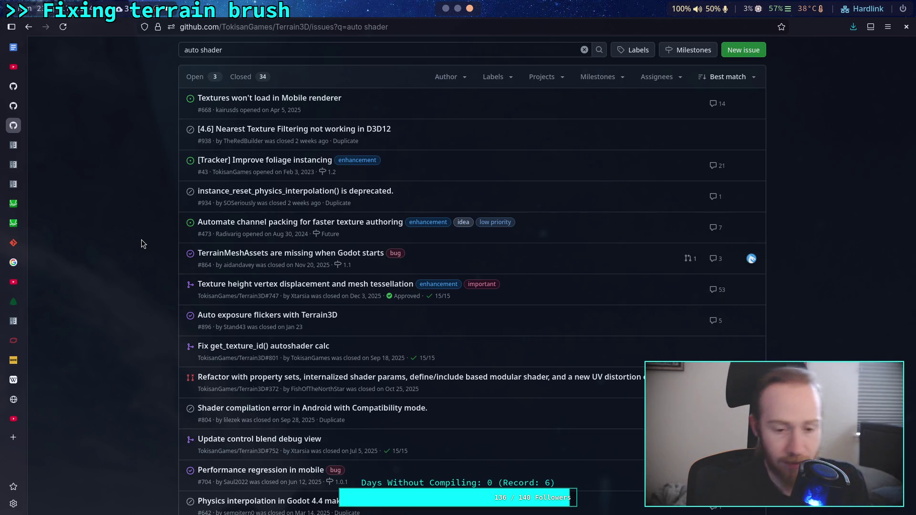
# - Return to the Terrain3D repository's main code page
pyautogui.scroll(-7, 141, 243)
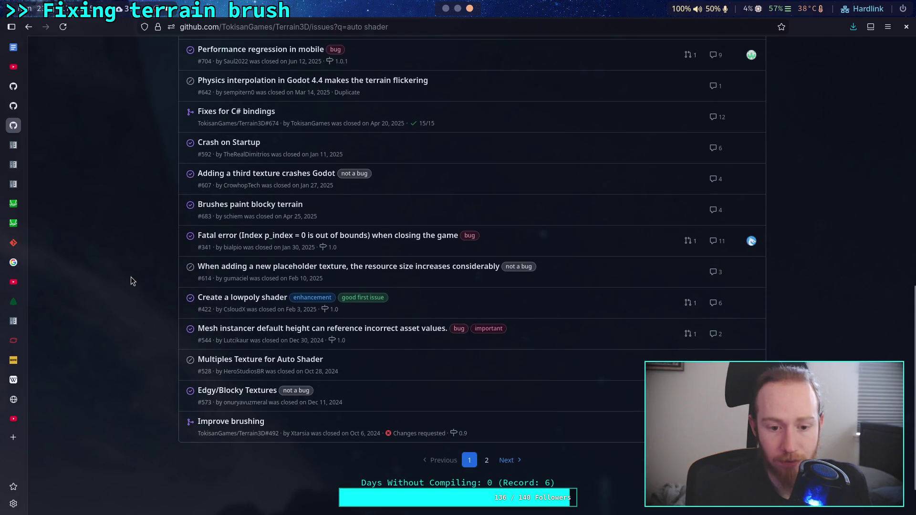
pyautogui.scroll(6, 131, 277)
pyautogui.scroll(4, 131, 277)
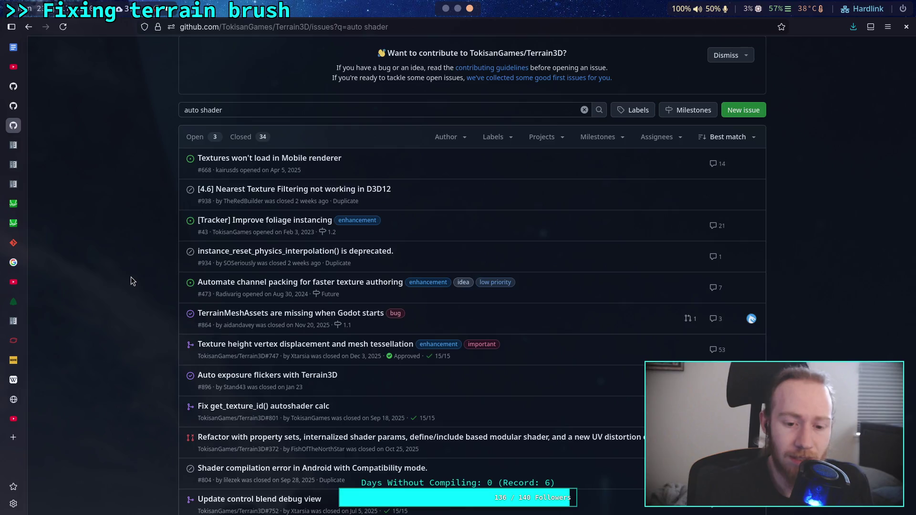
pyautogui.scroll(2, 130, 277)
pyautogui.click(59, 75)
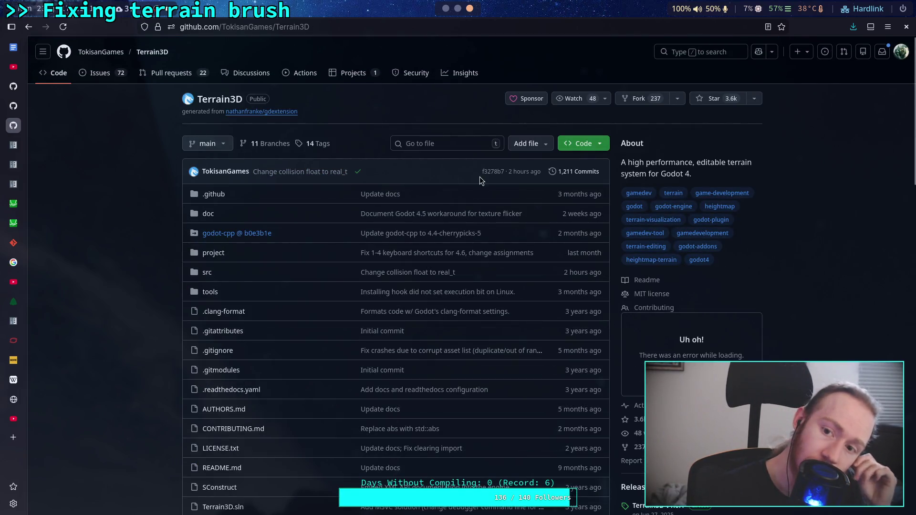
# - Reload the repository page to clear the loading error, then open the Terrain3D releases list
pyautogui.scroll(-3, 479, 176)
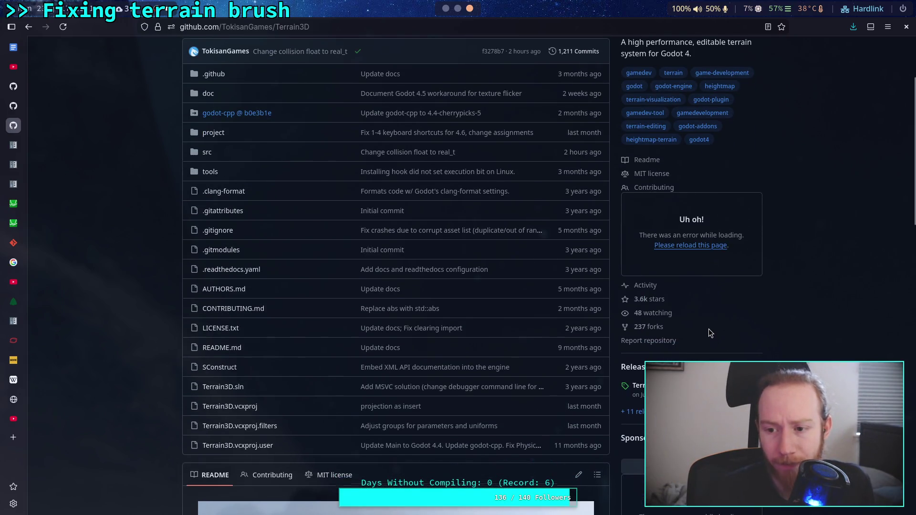
pyautogui.scroll(-6, 709, 329)
pyautogui.scroll(9, 708, 330)
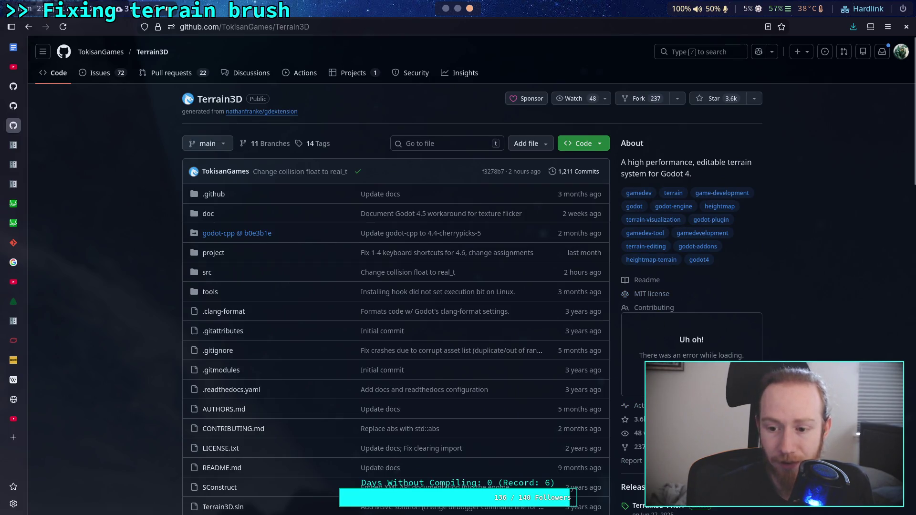
pyautogui.click(62, 27)
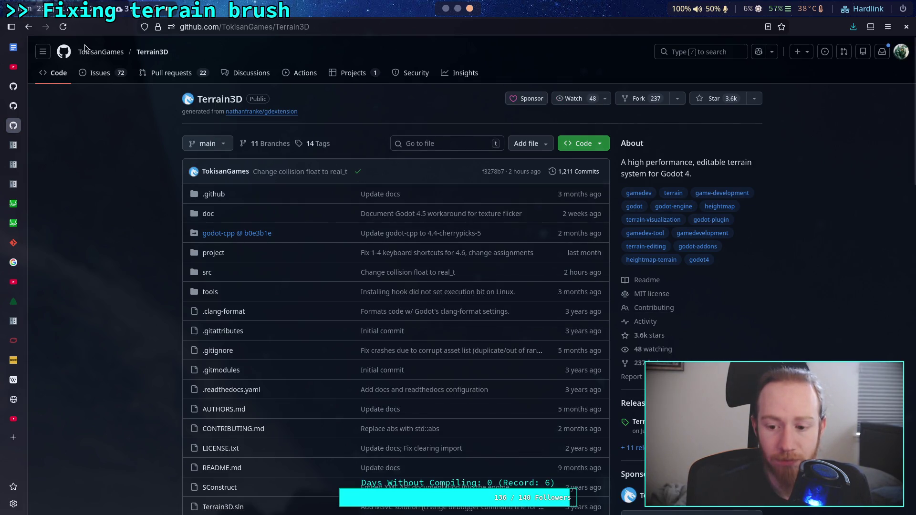
pyautogui.click(639, 405)
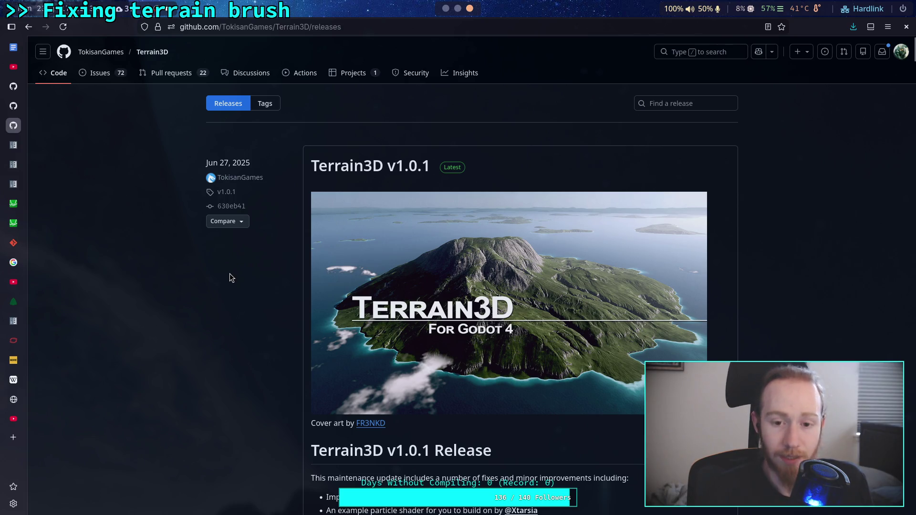
# - Read through the v1.0.1 release notes, then return to the zombie-game commit diff
pyautogui.scroll(-5, 230, 277)
pyautogui.scroll(-1, 230, 272)
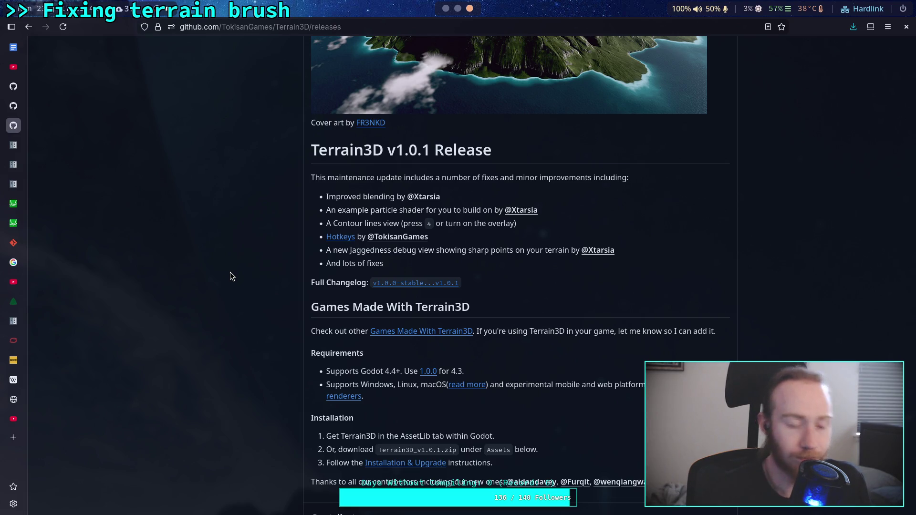
pyautogui.scroll(5, 230, 272)
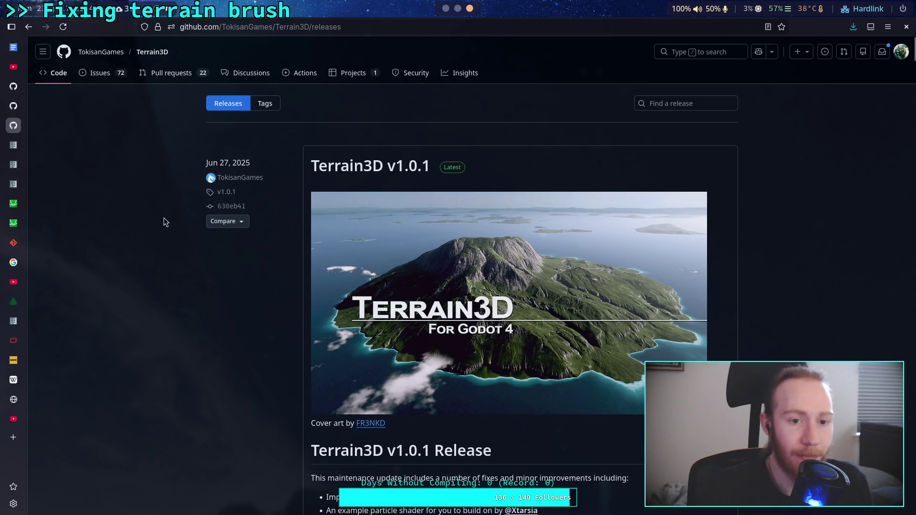
pyautogui.click(15, 88)
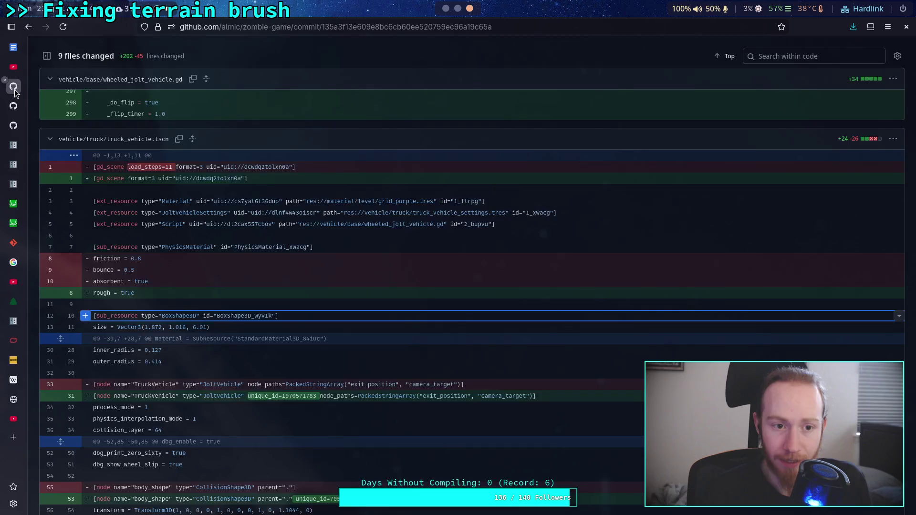
# - Open the commit author's profile, look over their README, and list their repositories
pyautogui.scroll(-20, 139, 107)
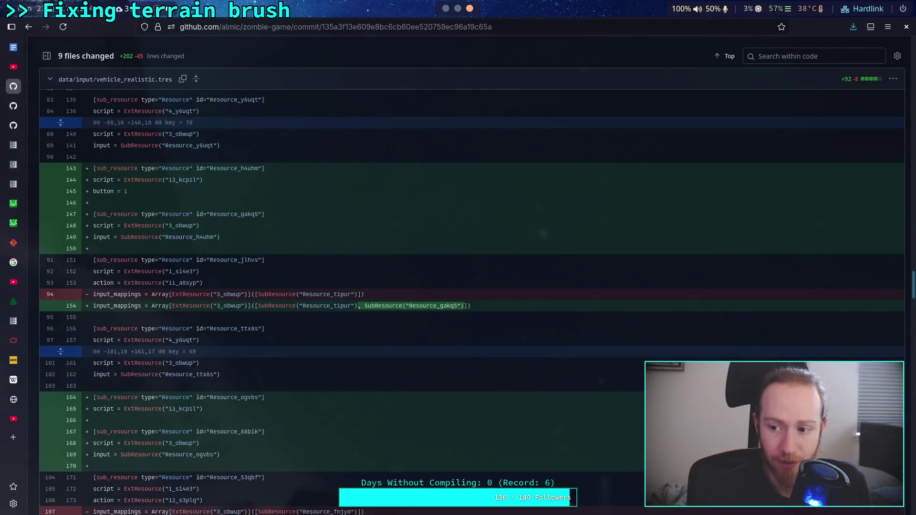
pyautogui.scroll(20, 267, 196)
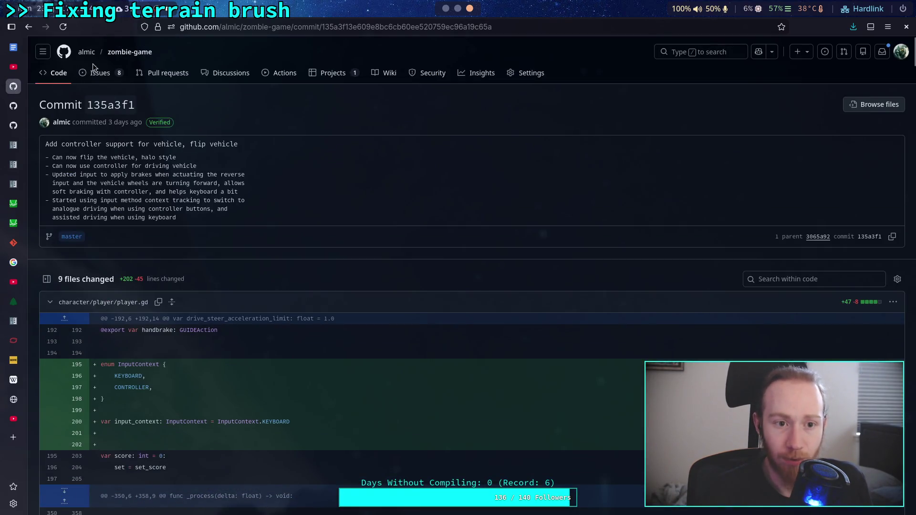
pyautogui.click(83, 56)
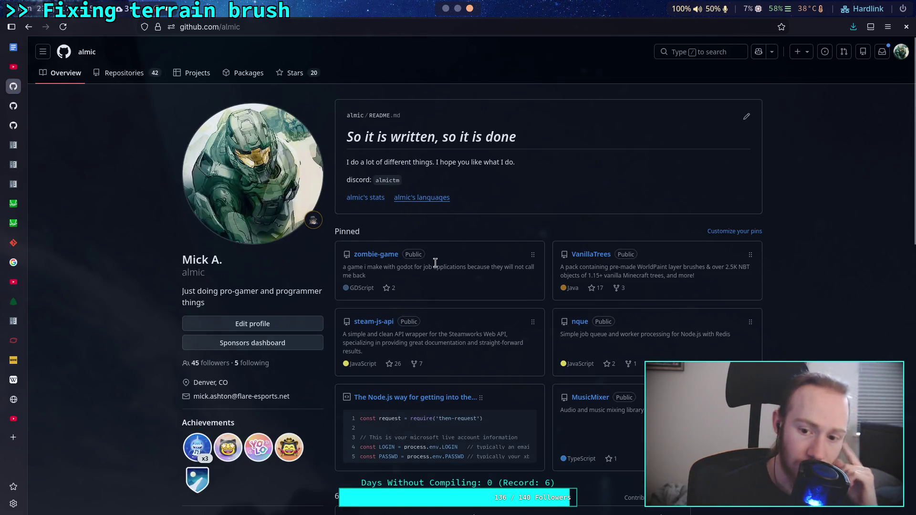
pyautogui.scroll(-10, 437, 282)
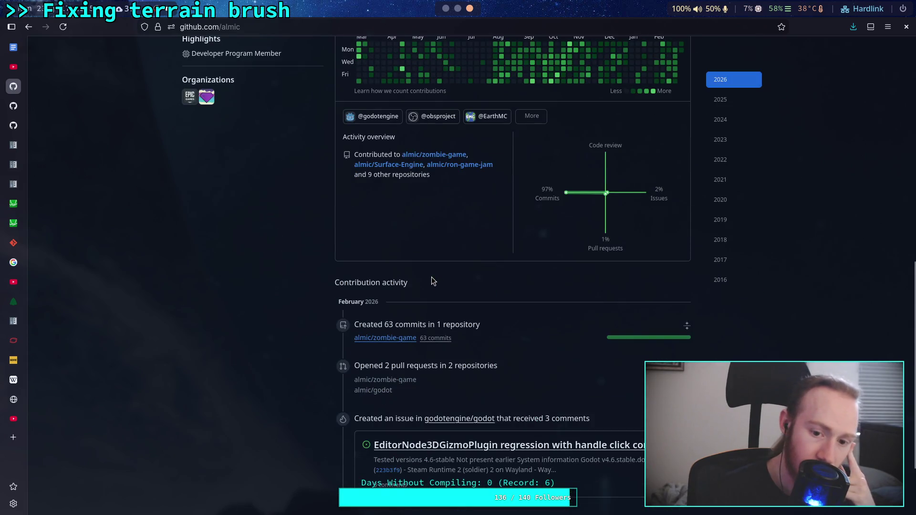
pyautogui.scroll(10, 412, 252)
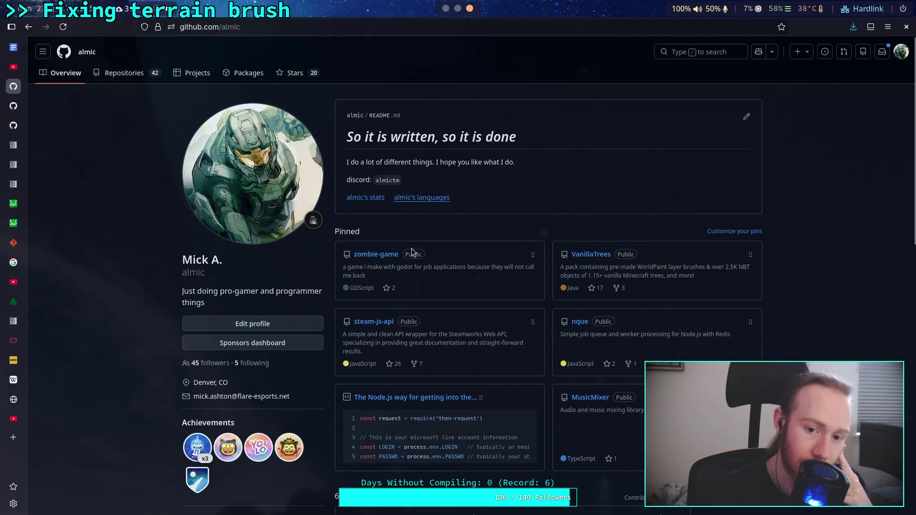
pyautogui.click(116, 72)
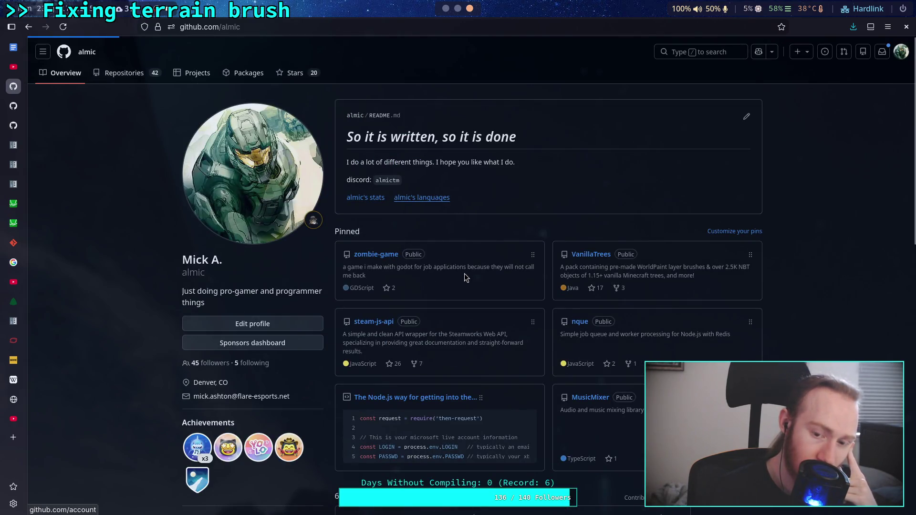
pyautogui.scroll(-3, 407, 250)
# - Open the user's Terrain3D fork and its zombie-game branch commit history
pyautogui.click(362, 171)
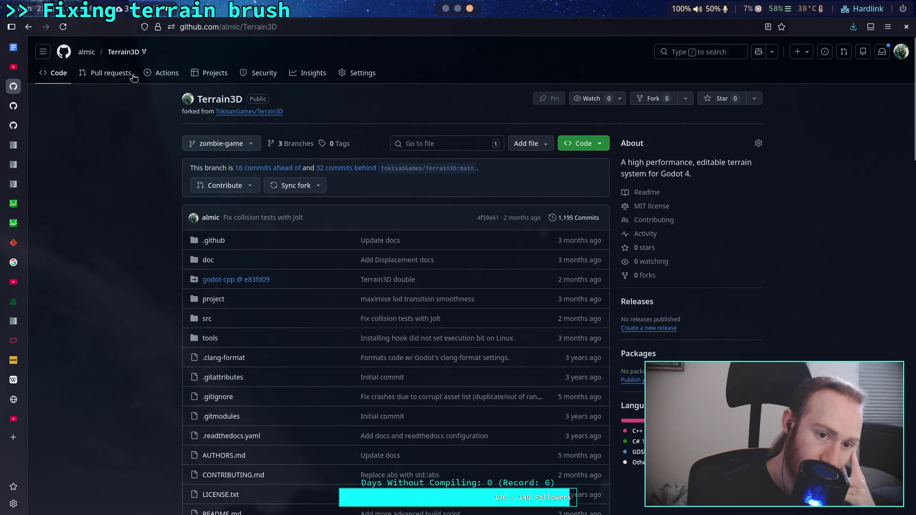
pyautogui.click(589, 225)
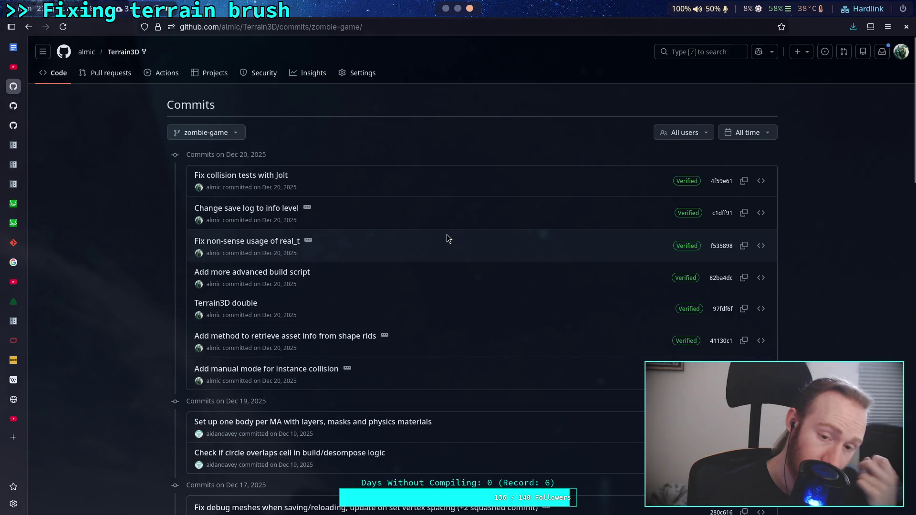
pyautogui.scroll(-5, 348, 246)
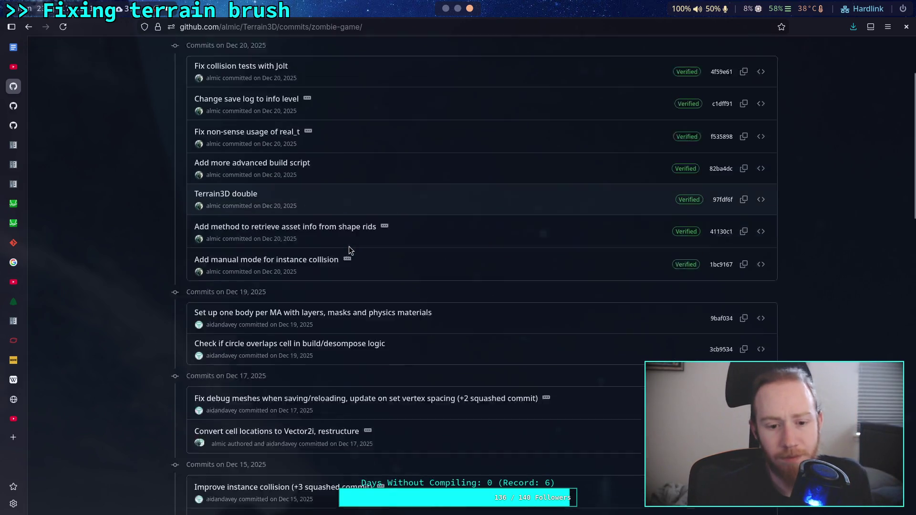
pyautogui.scroll(-5, 327, 305)
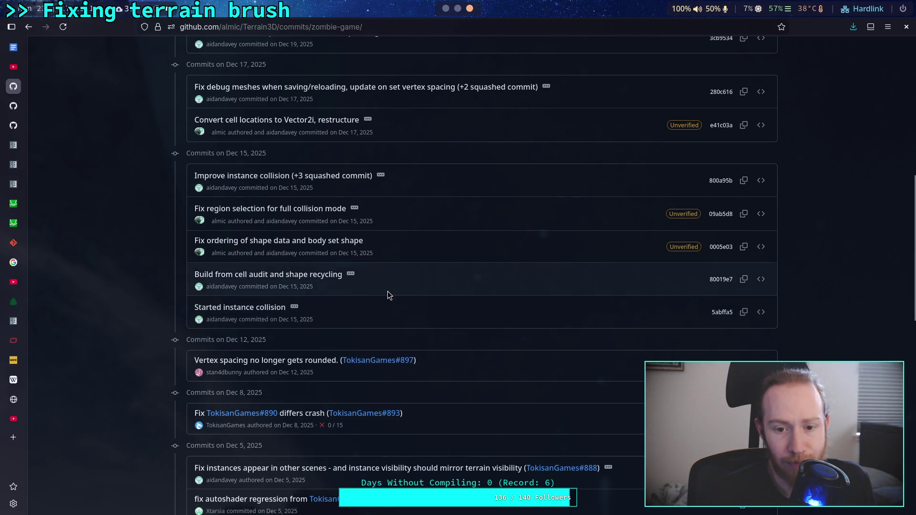
pyautogui.scroll(5, 387, 292)
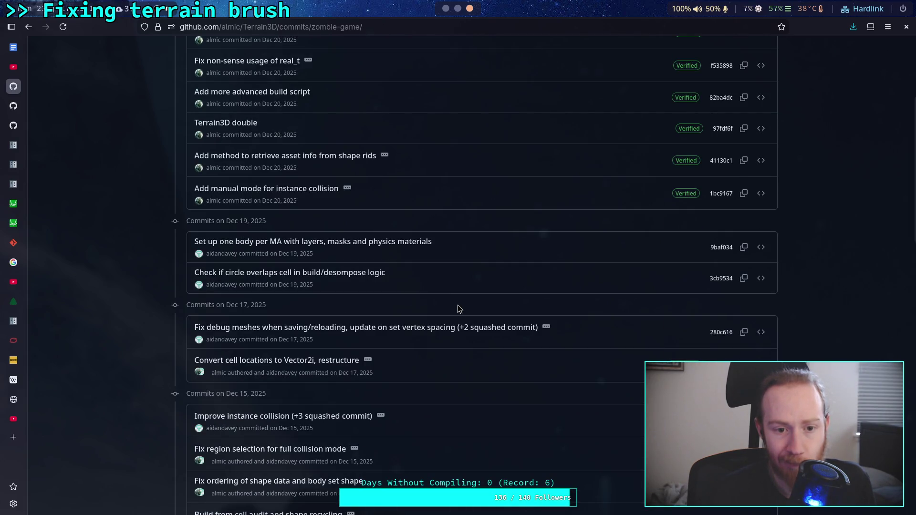
pyautogui.scroll(3, 457, 308)
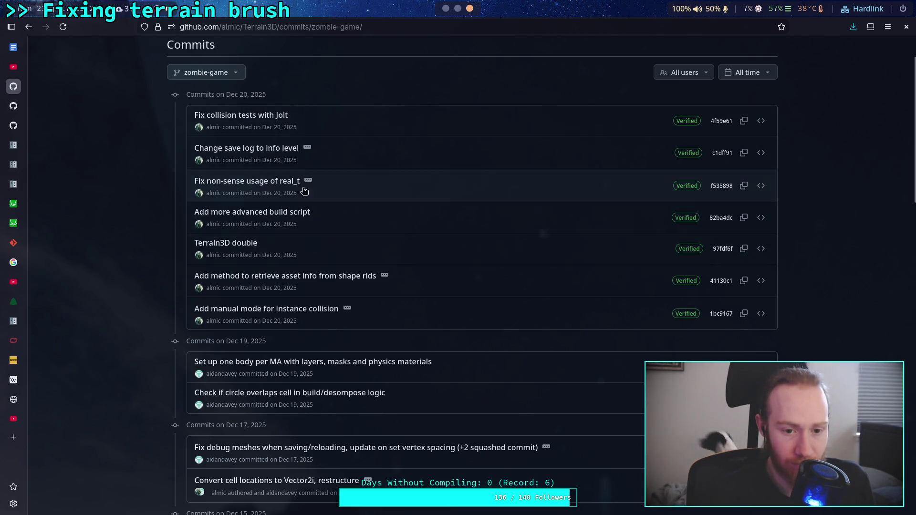
# - Look through the commit list and open the 'Fix non-sense usage of real_t' commit
pyautogui.scroll(-1, 345, 187)
pyautogui.scroll(-15, 345, 188)
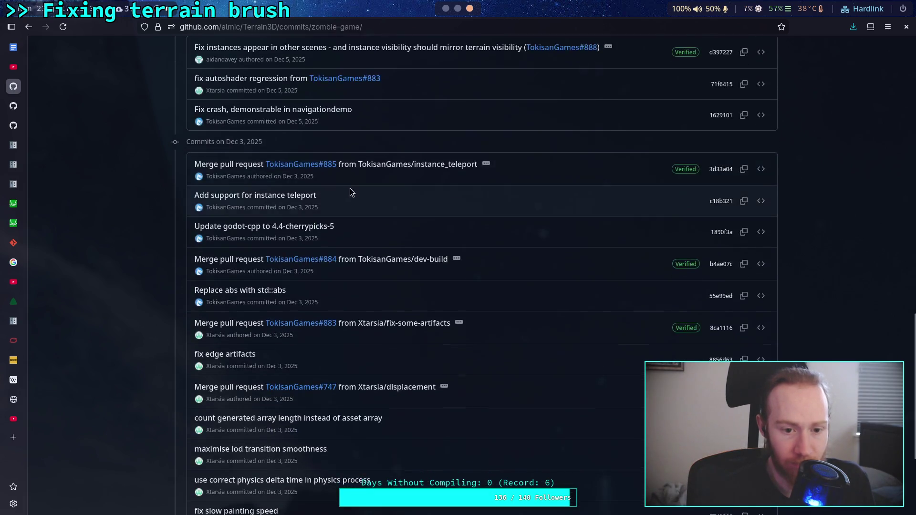
pyautogui.scroll(10, 374, 201)
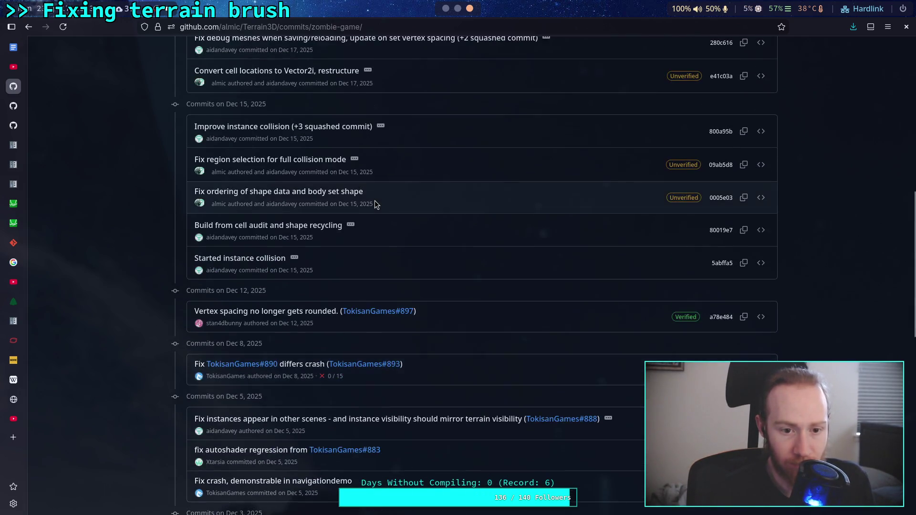
pyautogui.scroll(3, 371, 229)
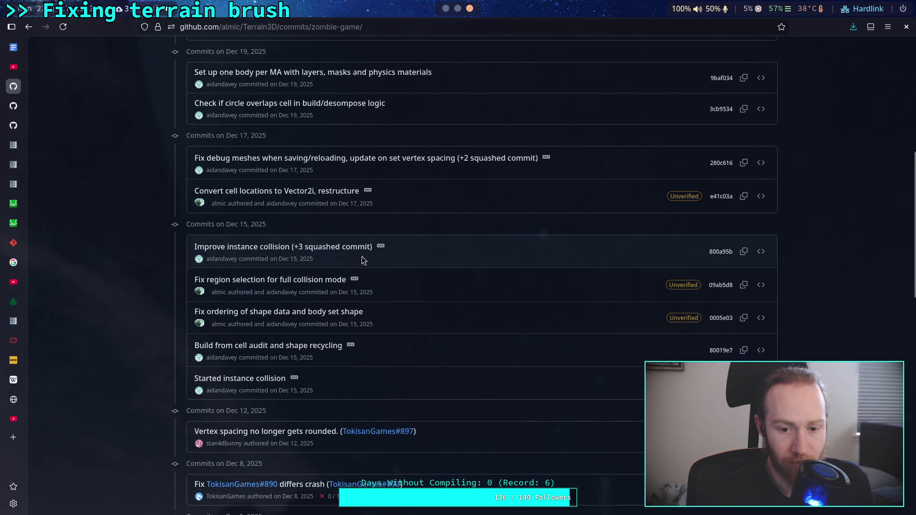
pyautogui.scroll(5, 357, 253)
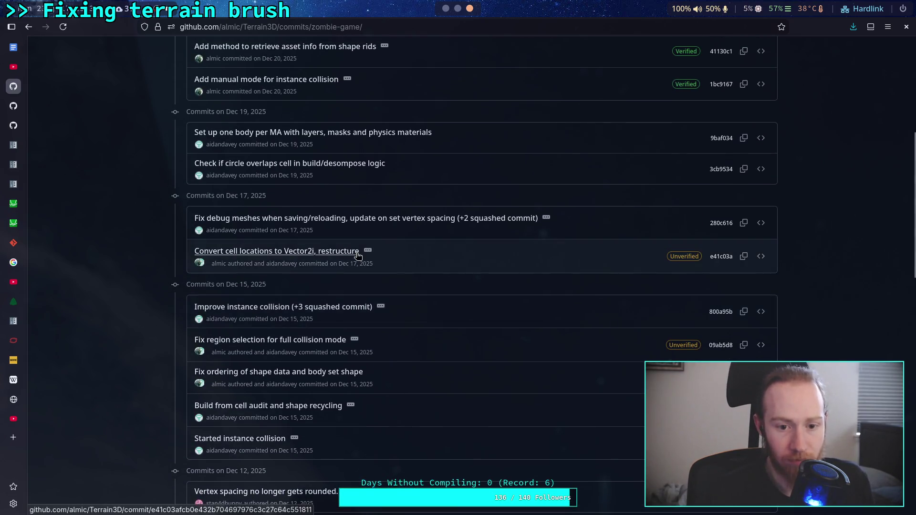
pyautogui.scroll(5, 282, 251)
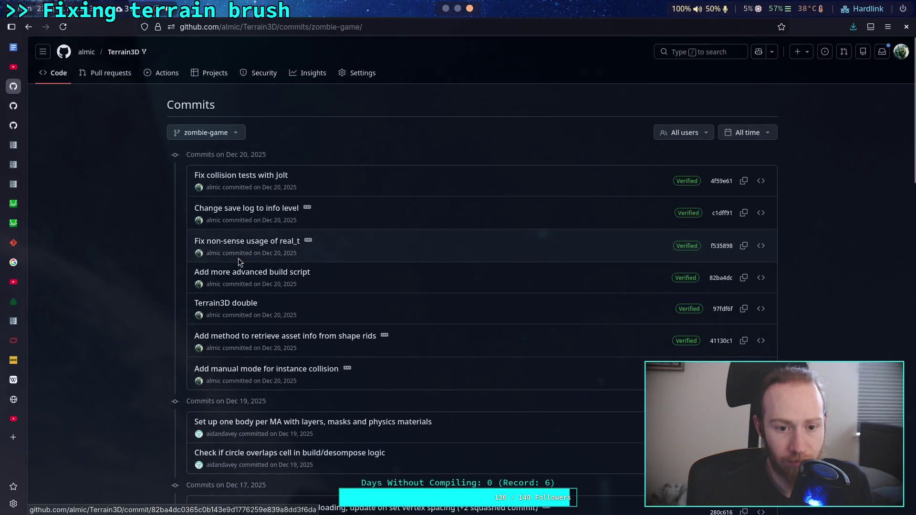
pyautogui.click(256, 241)
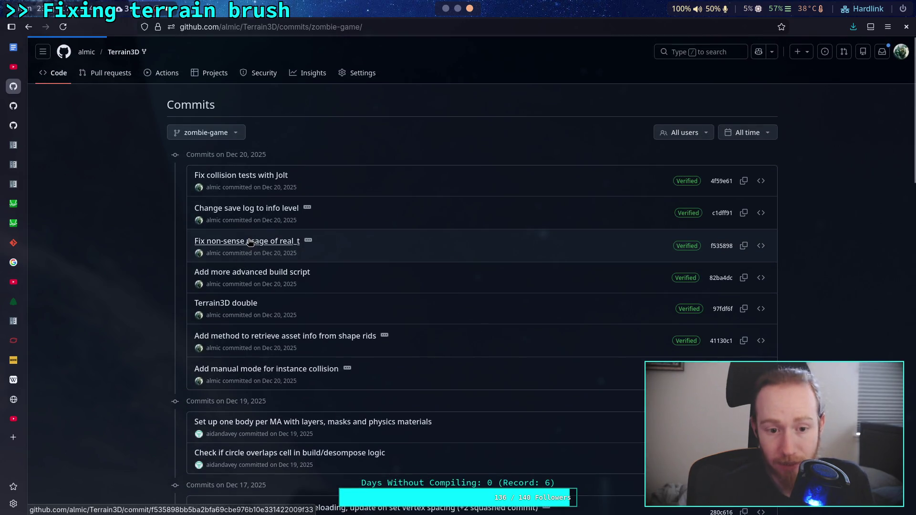
# - Review commit f535898's real_t-to-float changes, collapsing terrain_3d_mesh_asset.h, then return to the commit list
pyautogui.scroll(-5, 287, 241)
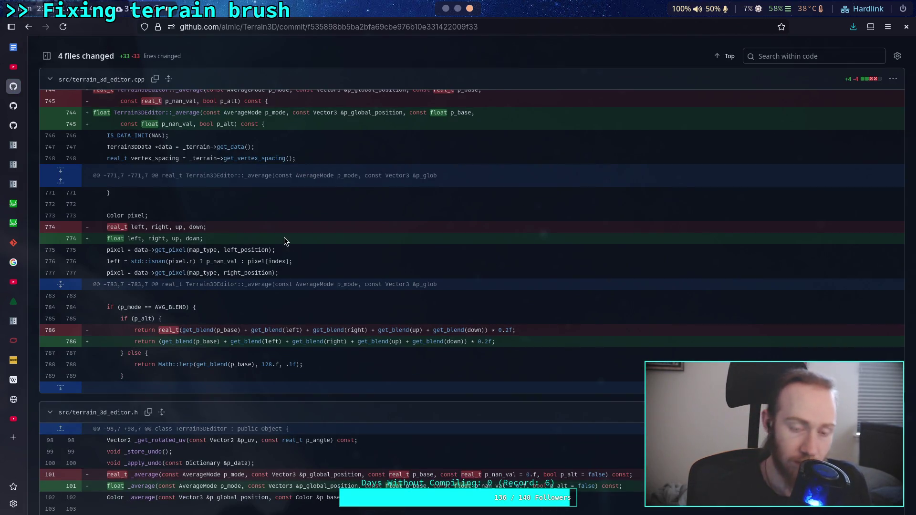
pyautogui.scroll(3, 277, 241)
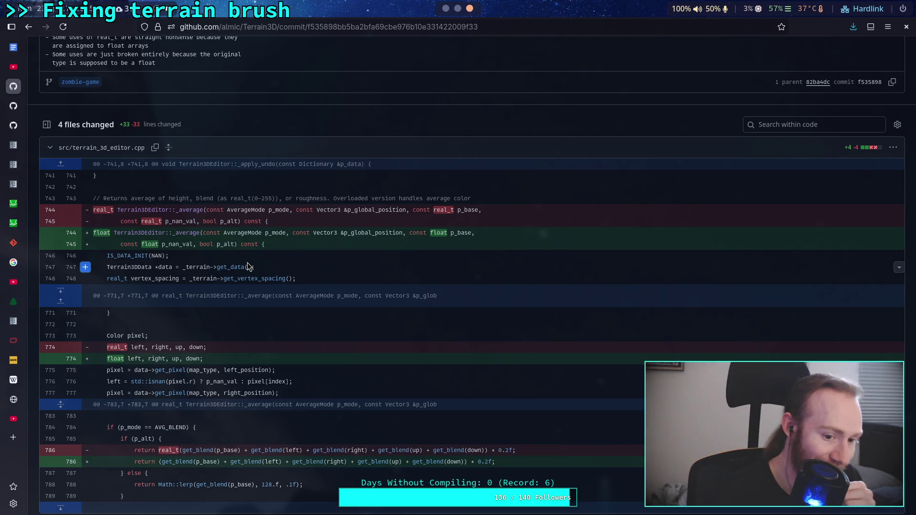
pyautogui.scroll(-10, 248, 266)
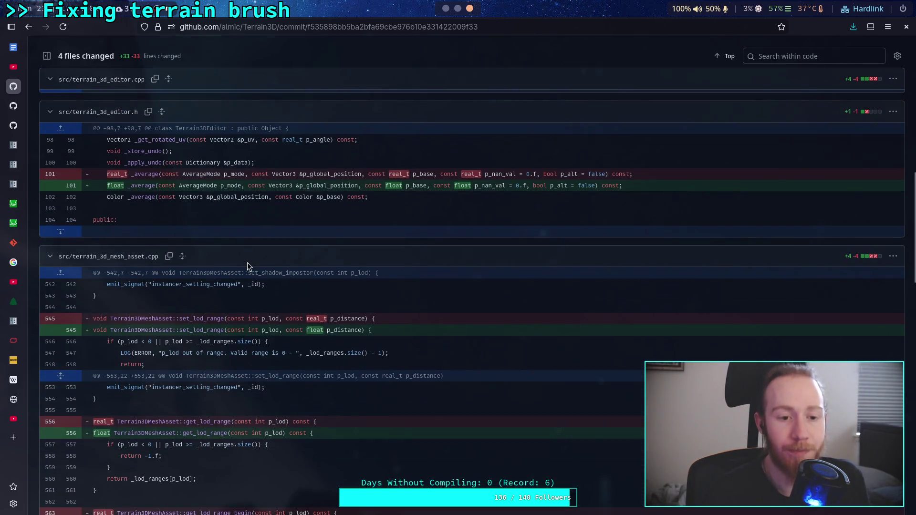
pyautogui.scroll(-10, 247, 264)
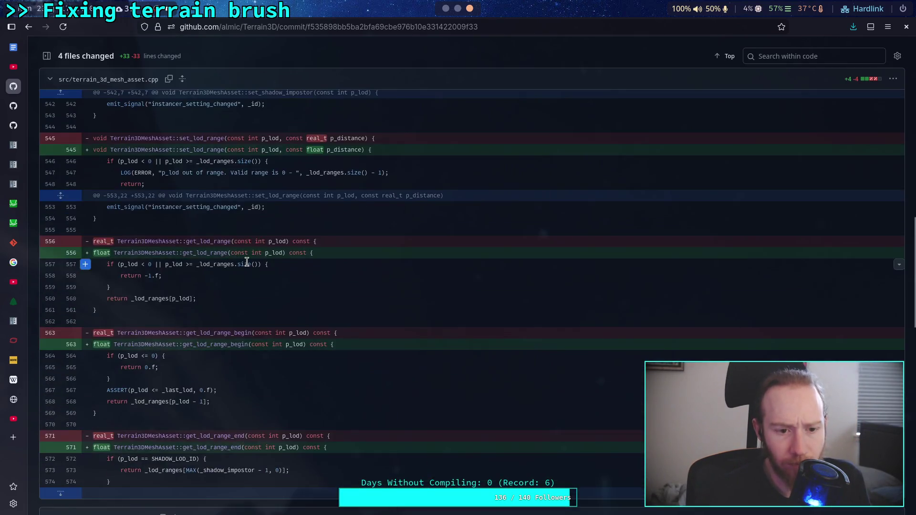
pyautogui.scroll(-5, 247, 262)
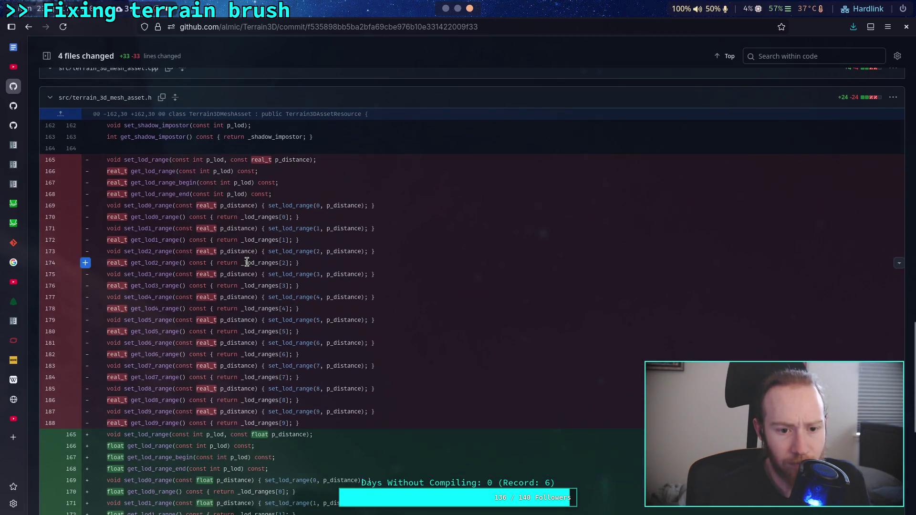
pyautogui.click(50, 97)
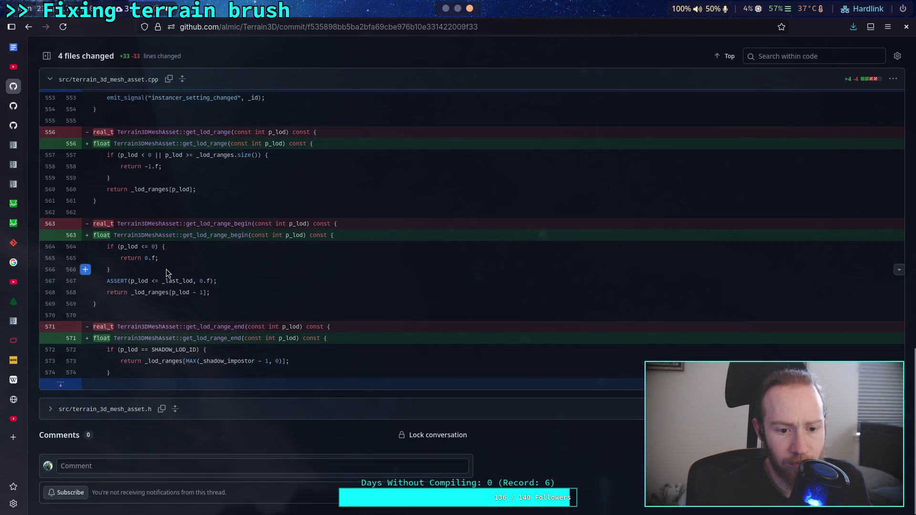
pyautogui.scroll(20, 167, 273)
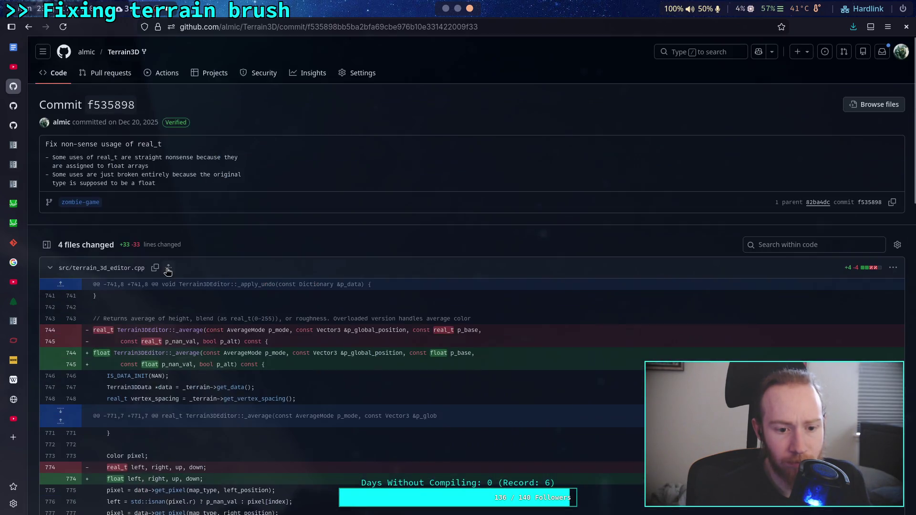
pyautogui.click(28, 28)
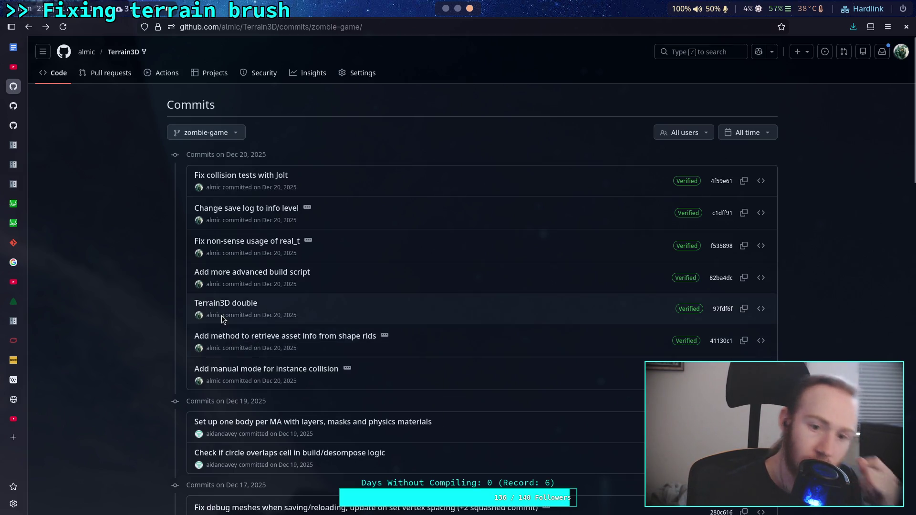
# - Review the 'Terrain3D double' commit with extension_api.json and godot-cpp diffs collapsed
pyautogui.click(228, 304)
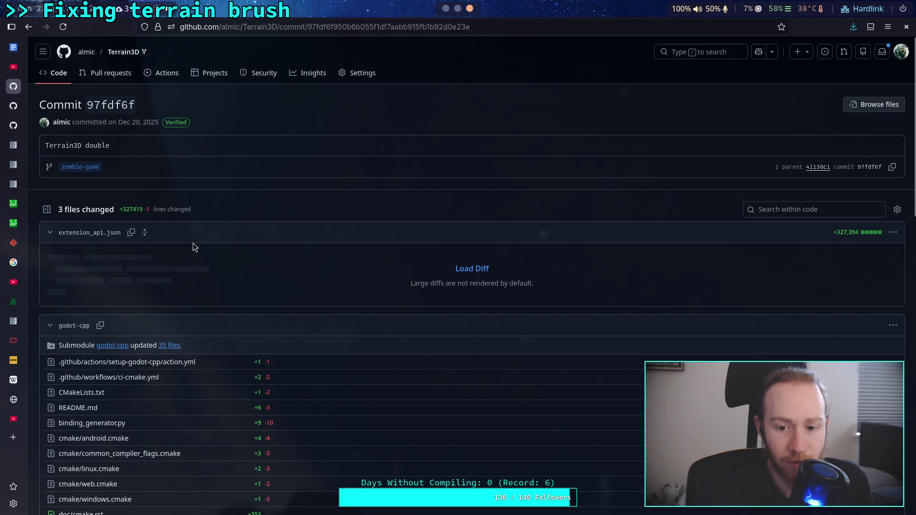
pyautogui.click(50, 232)
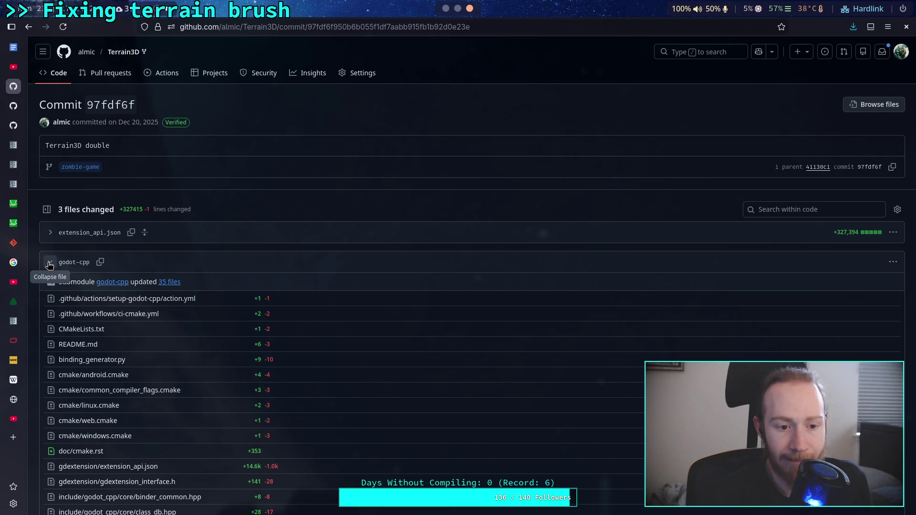
pyautogui.click(49, 265)
pyautogui.scroll(-3, 99, 264)
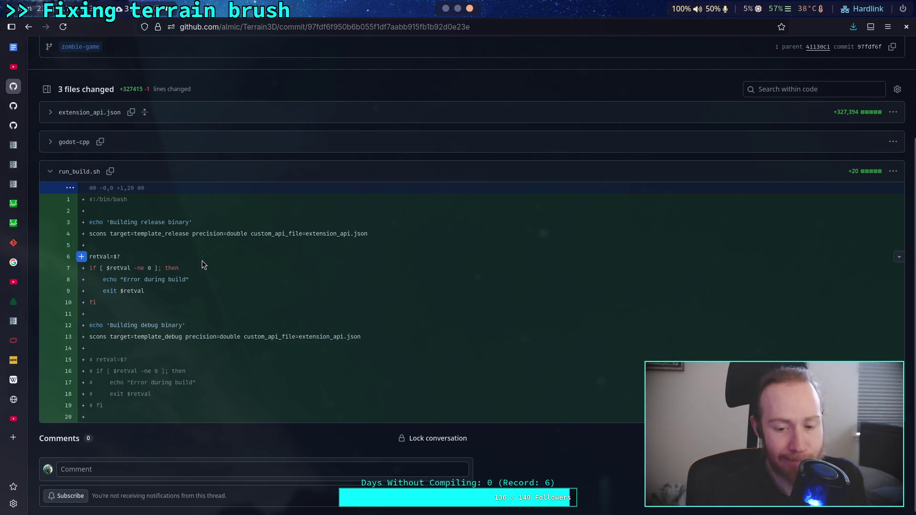
pyautogui.scroll(3, 202, 261)
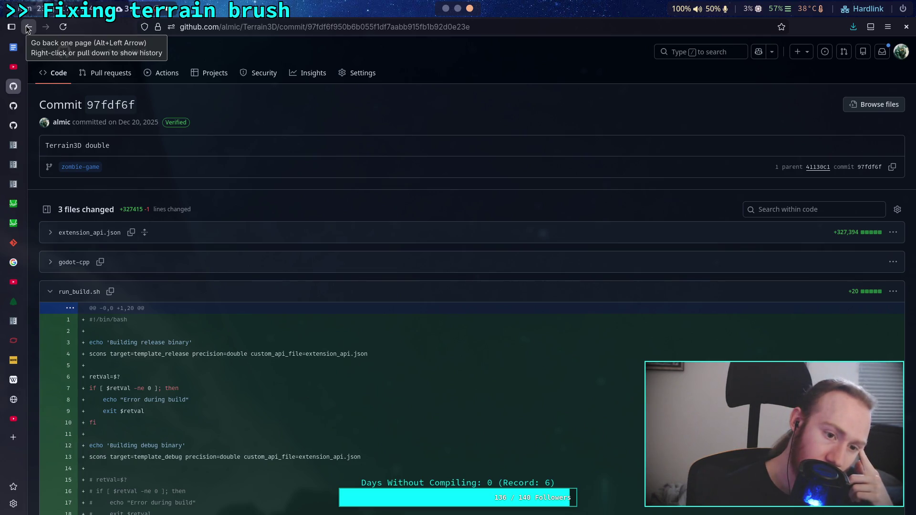
pyautogui.click(28, 29)
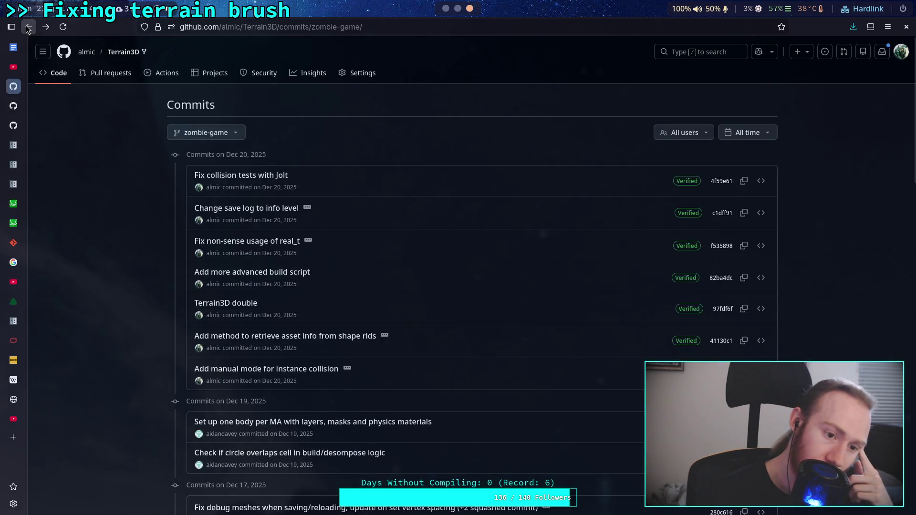
# - Read commit 4f59e61's Jolt collision test fix (+52 −6), including terrain_3d_instancer.cpp
pyautogui.click(247, 181)
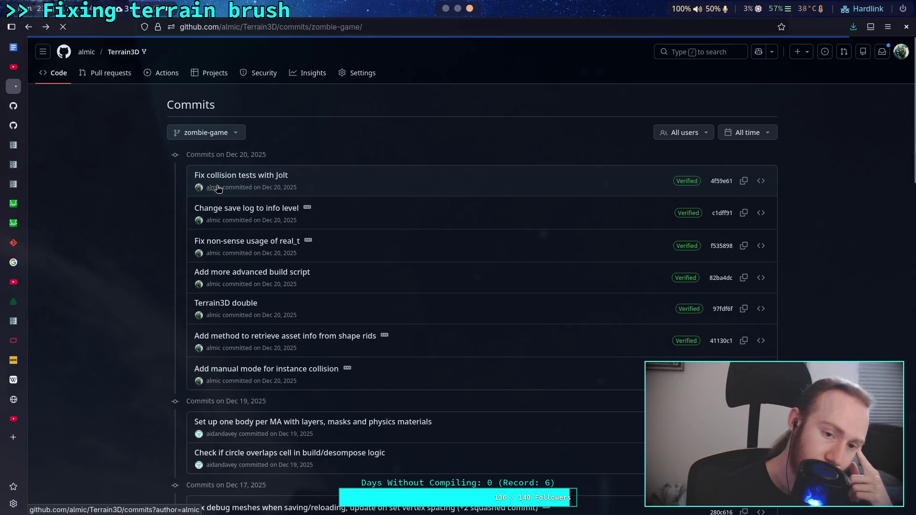
pyautogui.scroll(-3, 157, 200)
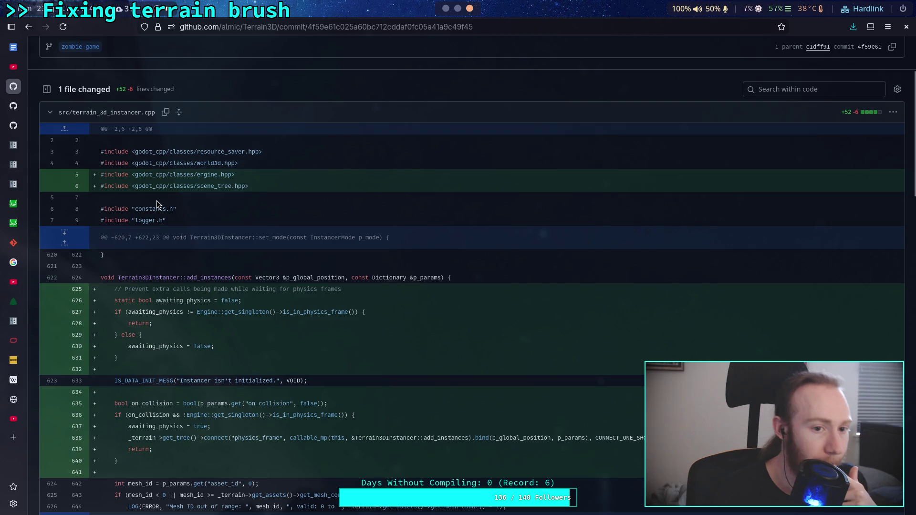
pyautogui.scroll(-4, 157, 203)
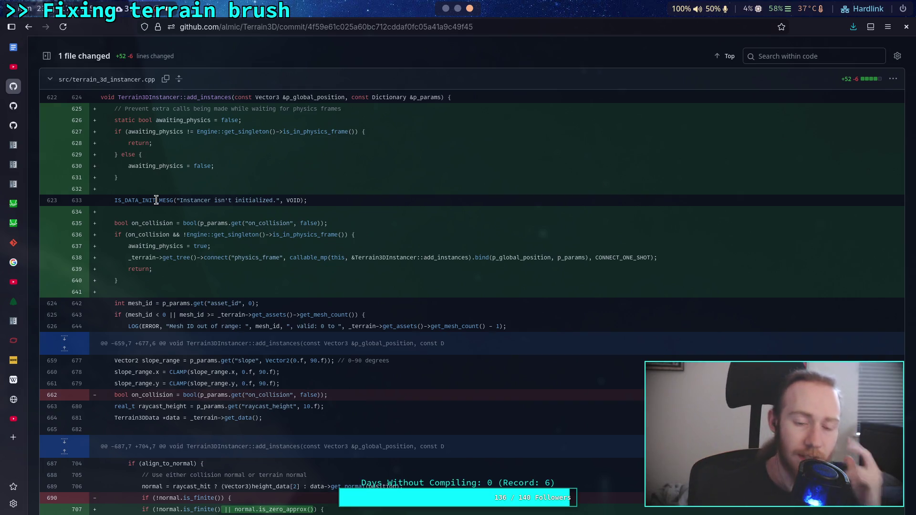
pyautogui.scroll(-7, 156, 200)
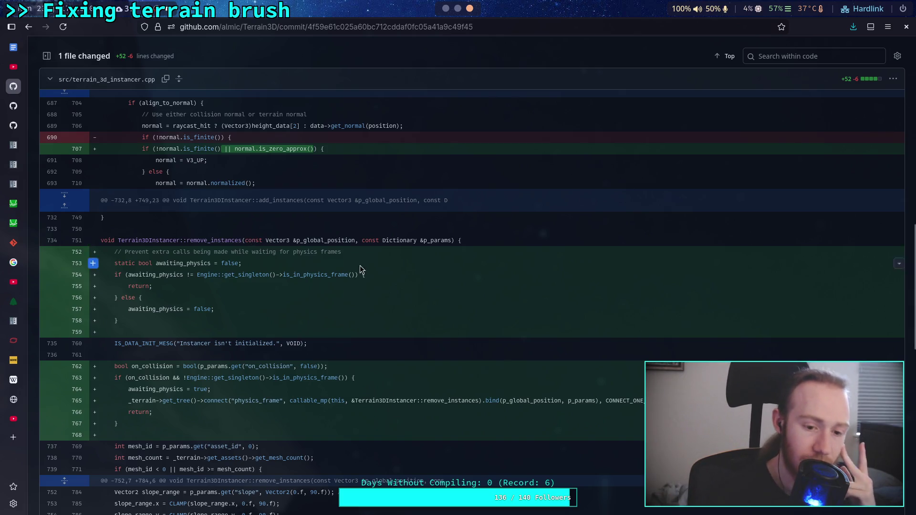
pyautogui.scroll(-15, 359, 264)
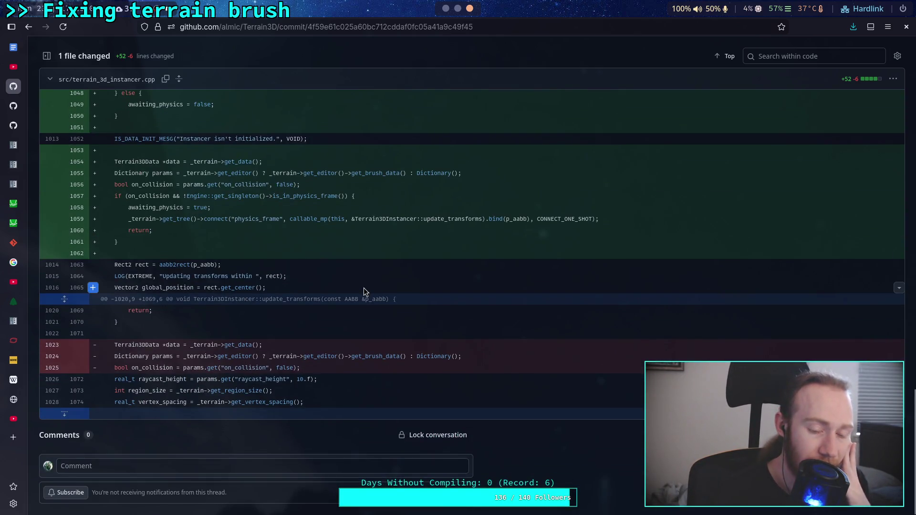
pyautogui.scroll(20, 360, 285)
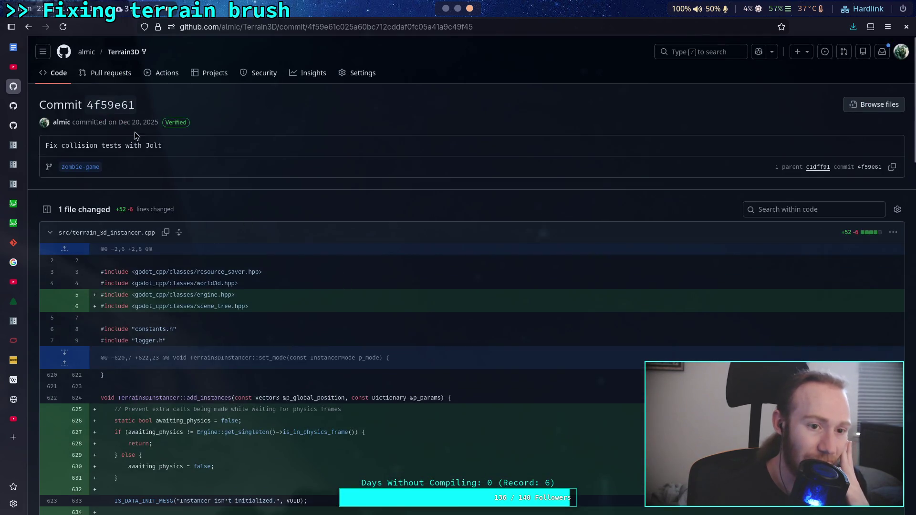
pyautogui.click(54, 76)
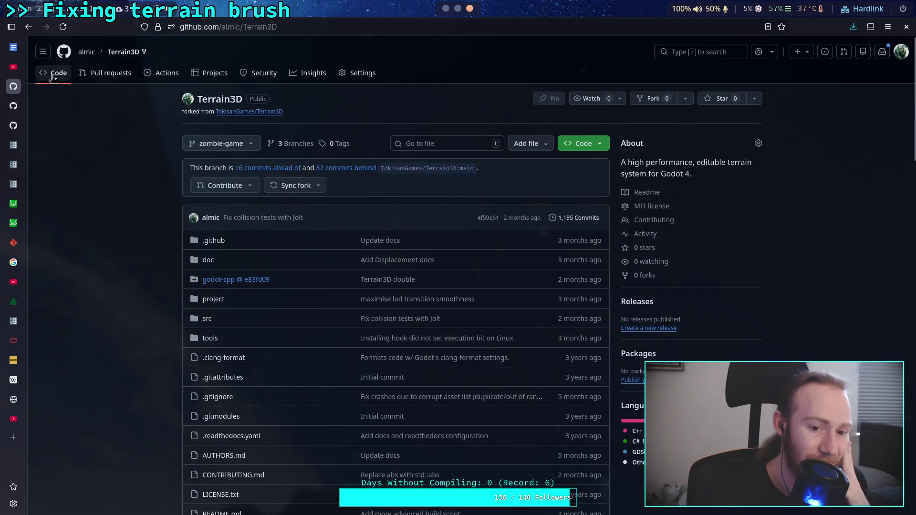
# - Open project/addons/terrain_3d and look inside its src folder
pyautogui.click(214, 300)
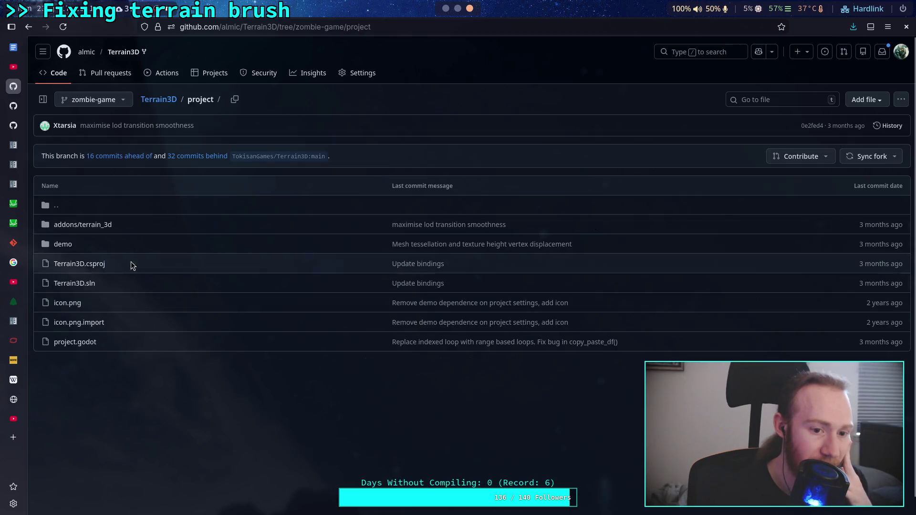
pyautogui.click(80, 226)
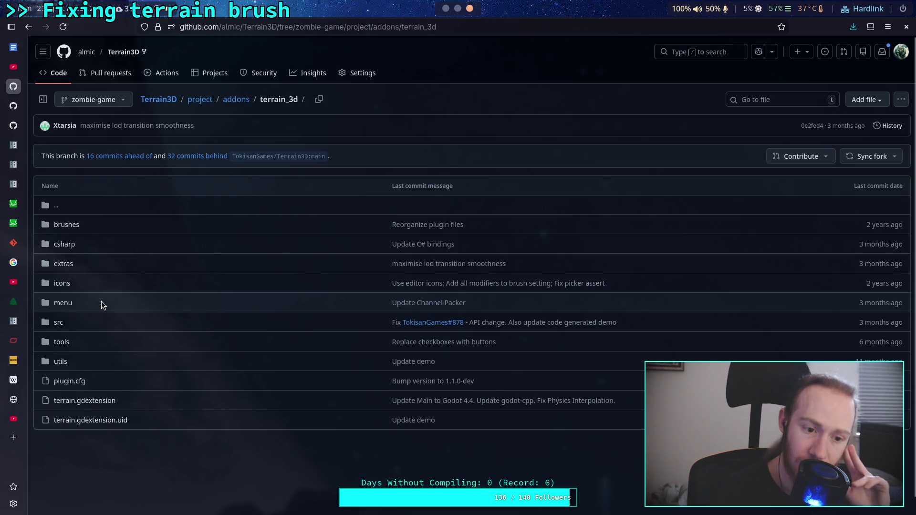
pyautogui.click(59, 323)
pyautogui.scroll(-3, 148, 279)
pyautogui.scroll(3, 150, 282)
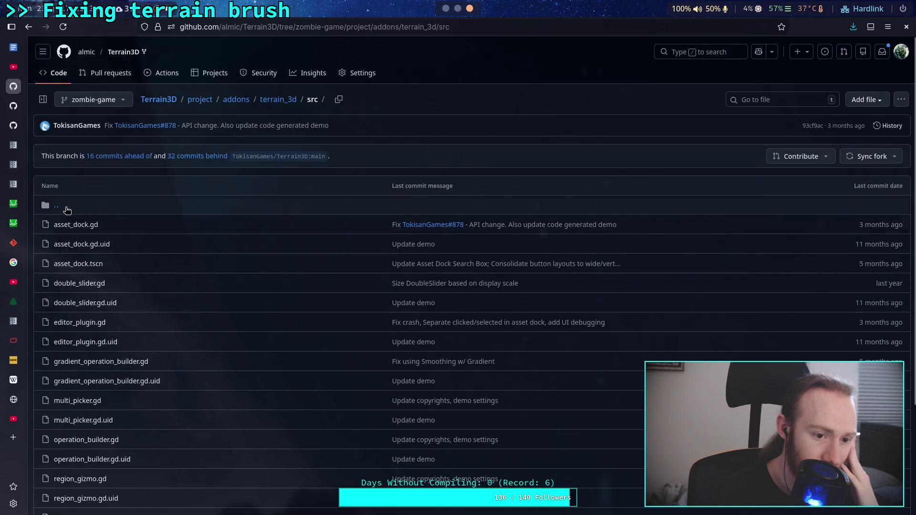
pyautogui.click(44, 200)
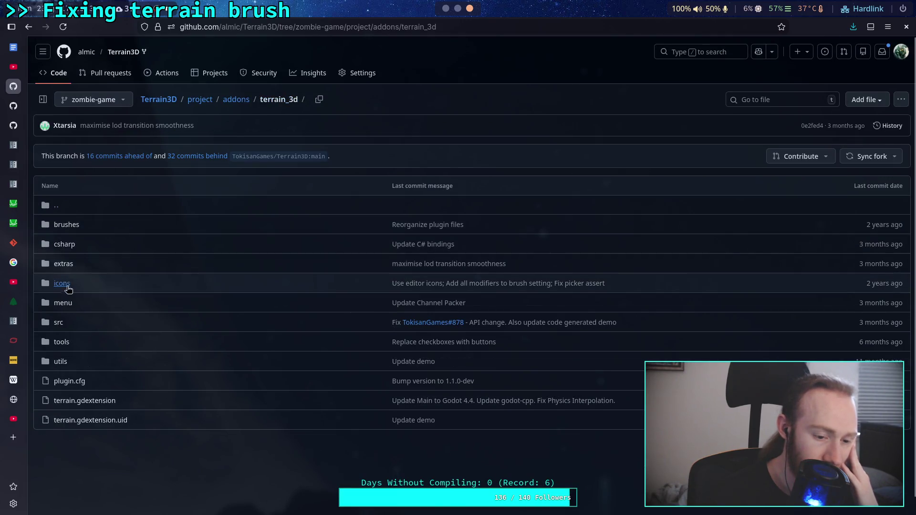
# - Browse the extras folder's shaders and 3rd_party subfolders
pyautogui.click(70, 270)
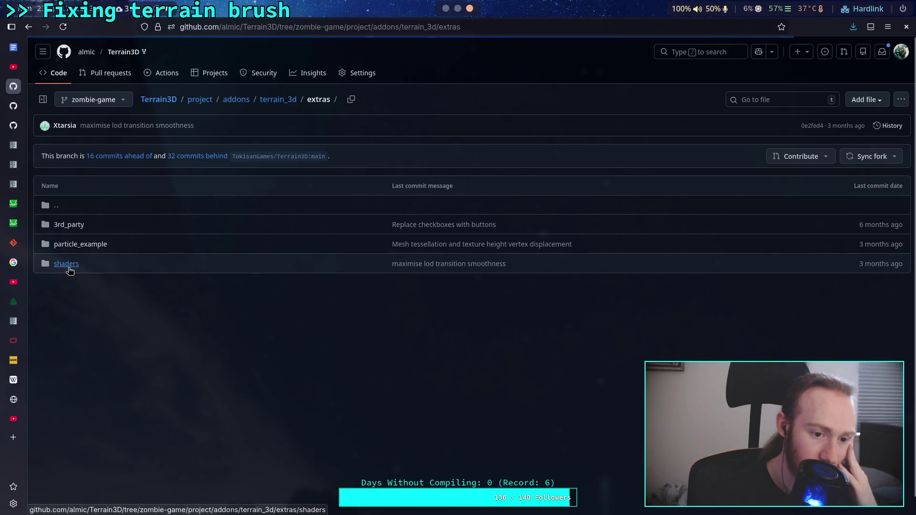
pyautogui.click(62, 268)
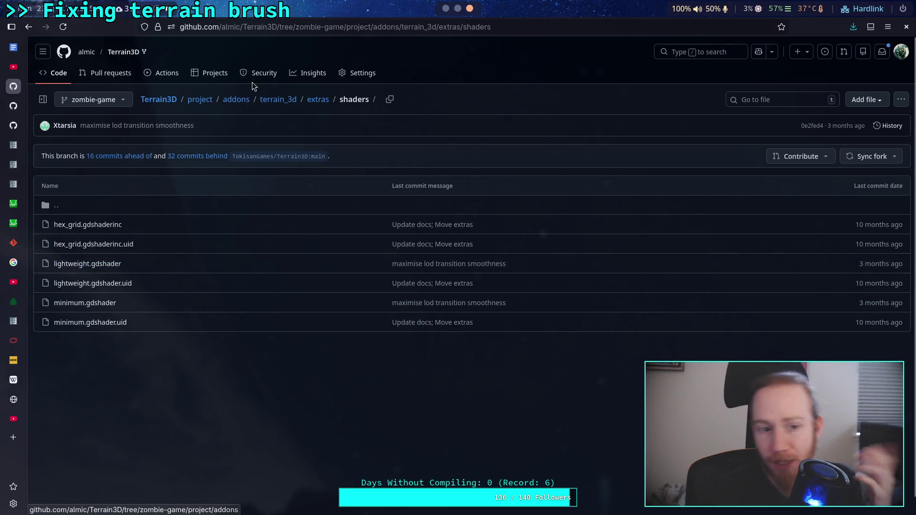
pyautogui.click(316, 105)
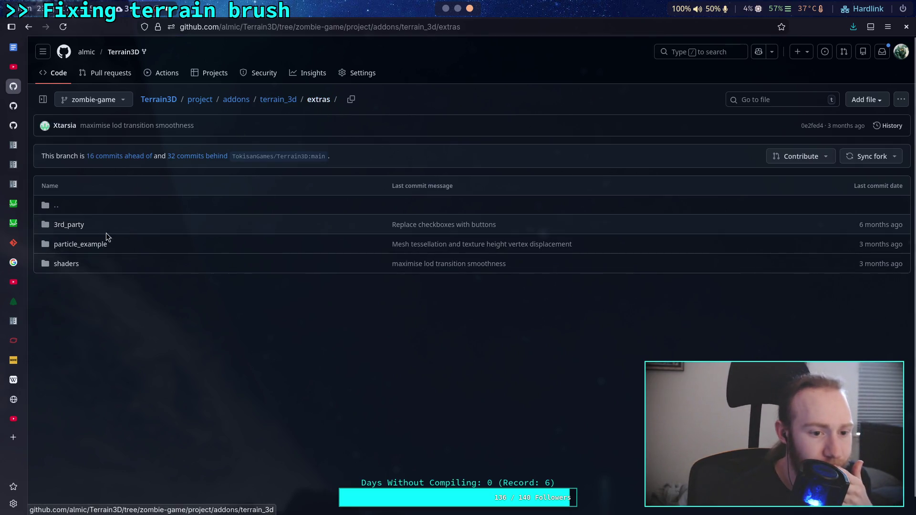
pyautogui.click(79, 230)
pyautogui.click(323, 101)
pyautogui.click(280, 99)
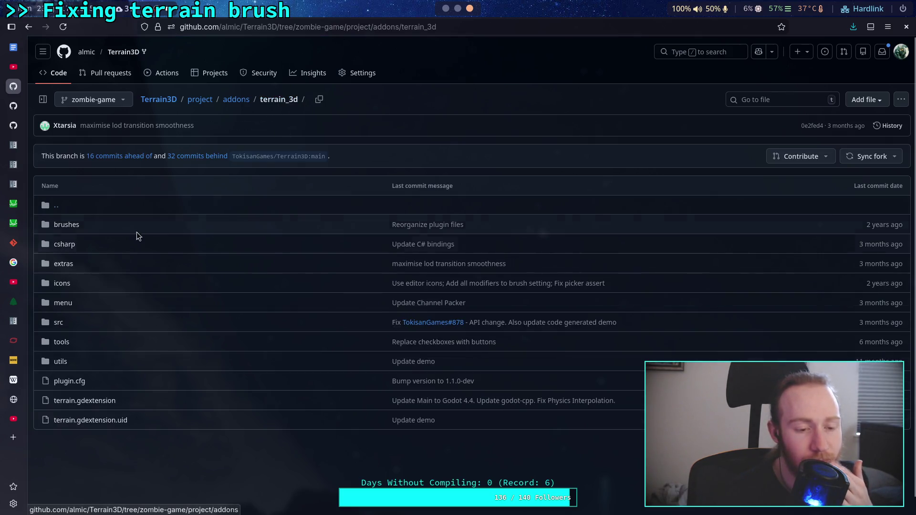
# - Look through the csharp, tools and utils folders, then go back to the repository root
pyautogui.click(67, 243)
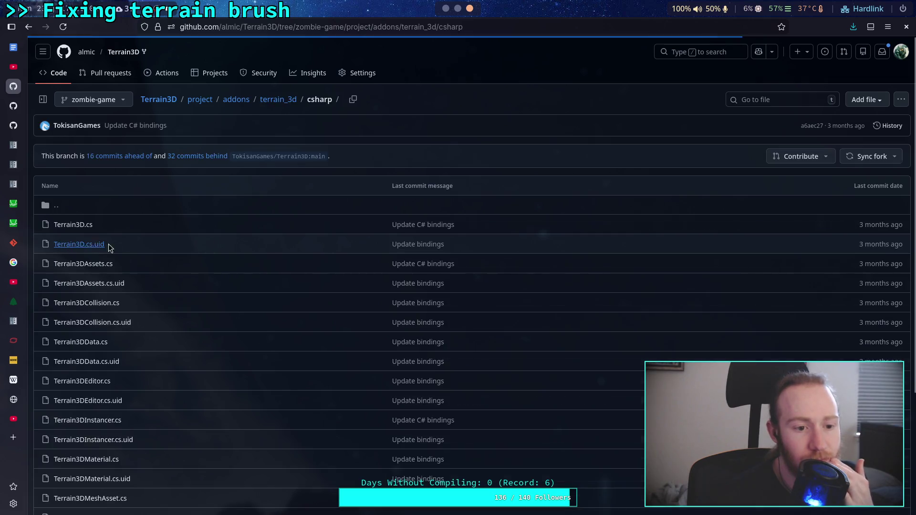
pyautogui.scroll(-3, 232, 171)
pyautogui.scroll(3, 224, 208)
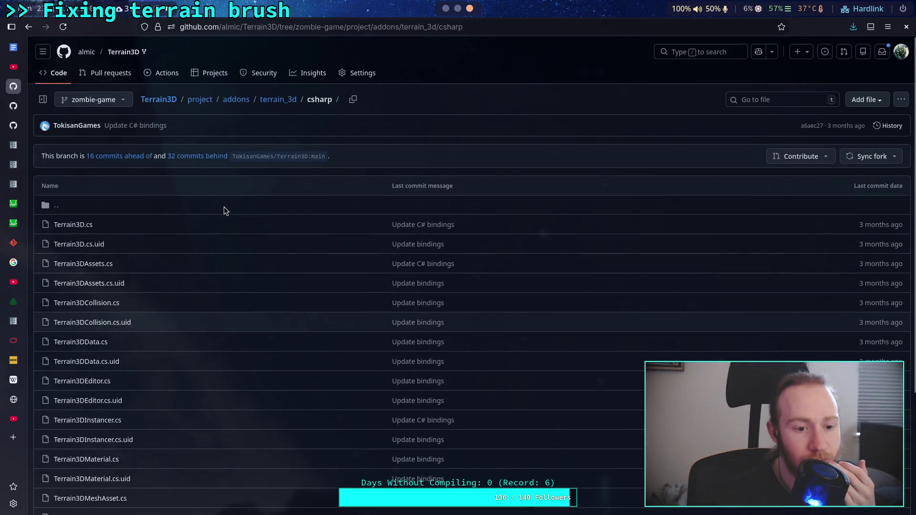
pyautogui.click(279, 100)
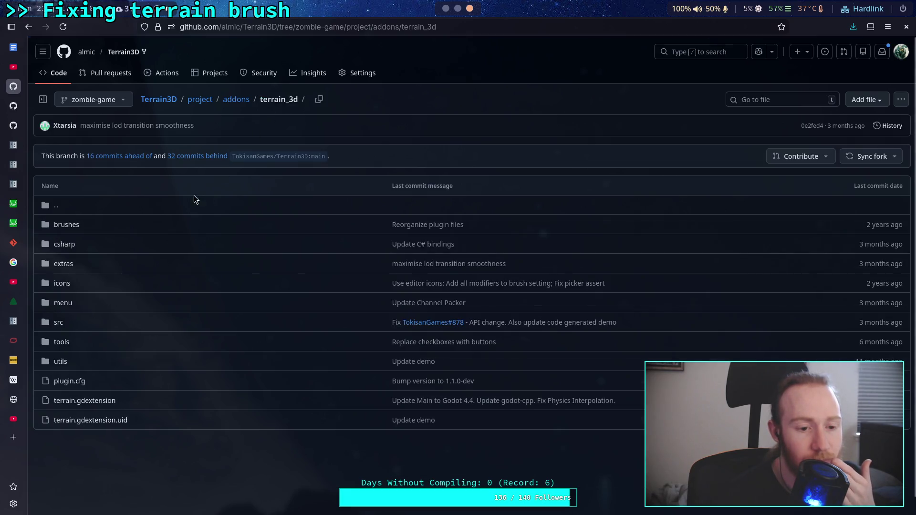
pyautogui.click(58, 344)
pyautogui.click(277, 100)
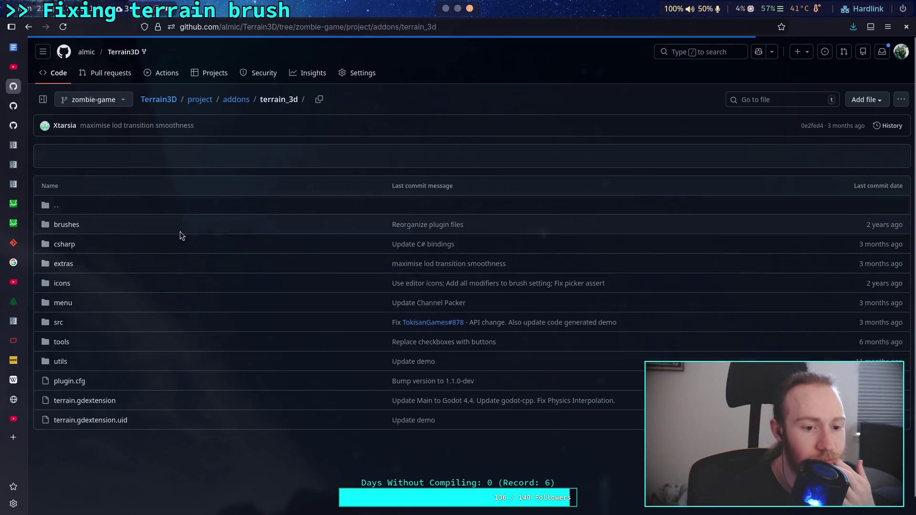
pyautogui.click(56, 363)
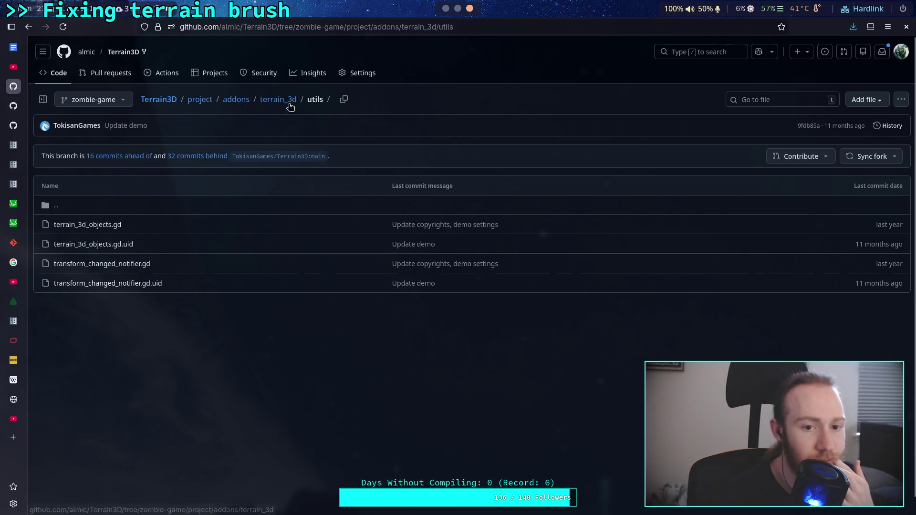
pyautogui.click(286, 101)
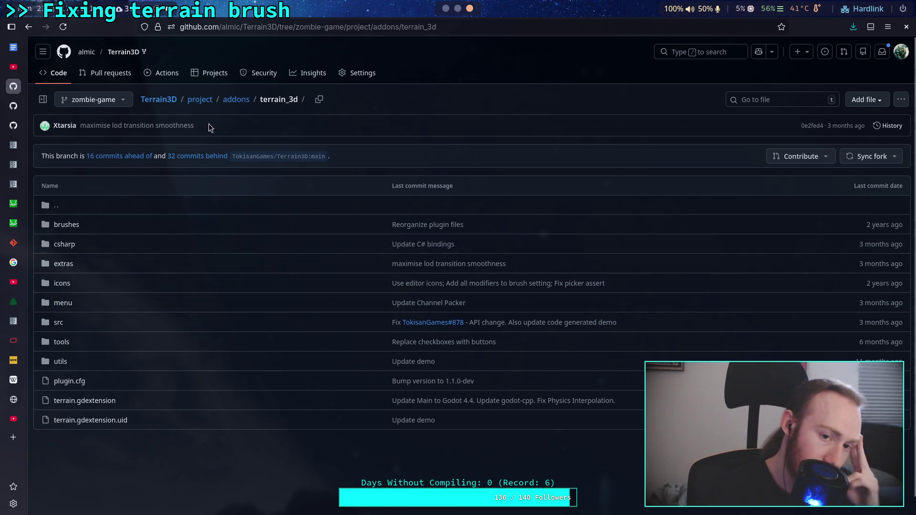
pyautogui.click(171, 105)
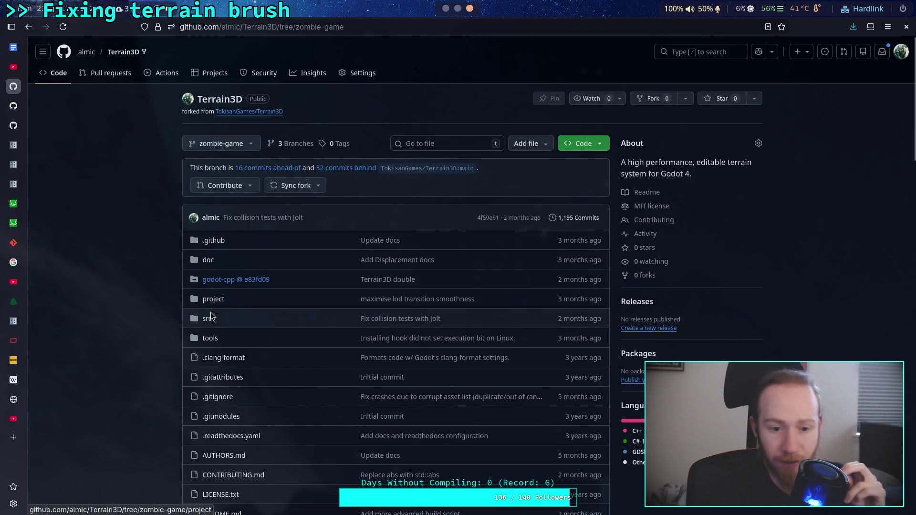
# - Open src/shaders and view the auto_shader.glsl autoshader regression fix commit
pyautogui.click(208, 318)
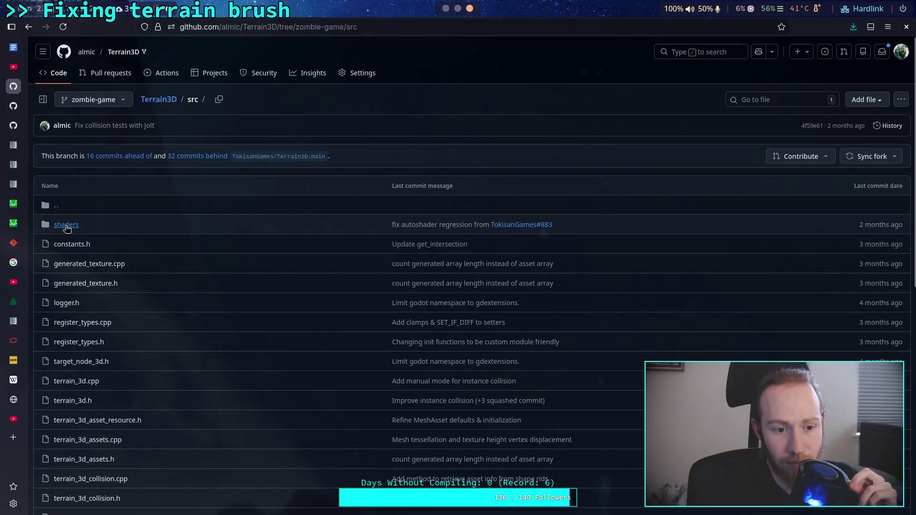
pyautogui.click(65, 225)
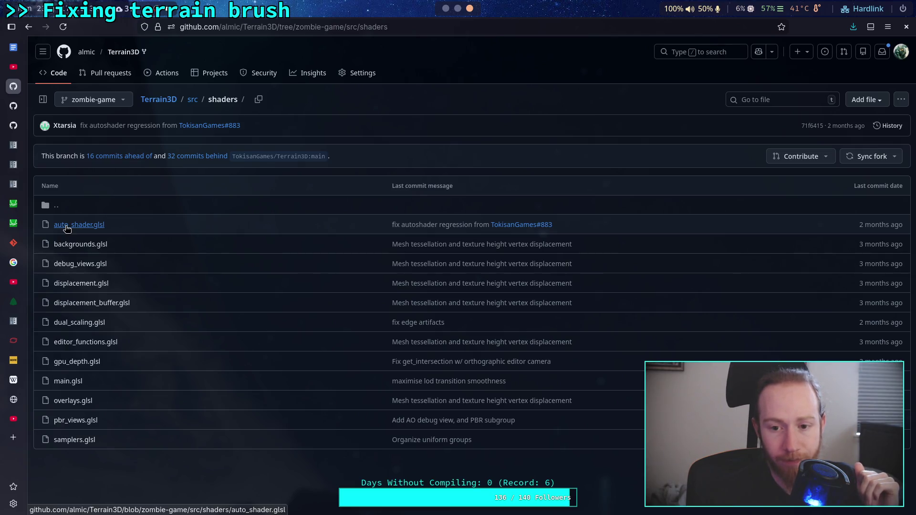
pyautogui.click(416, 231)
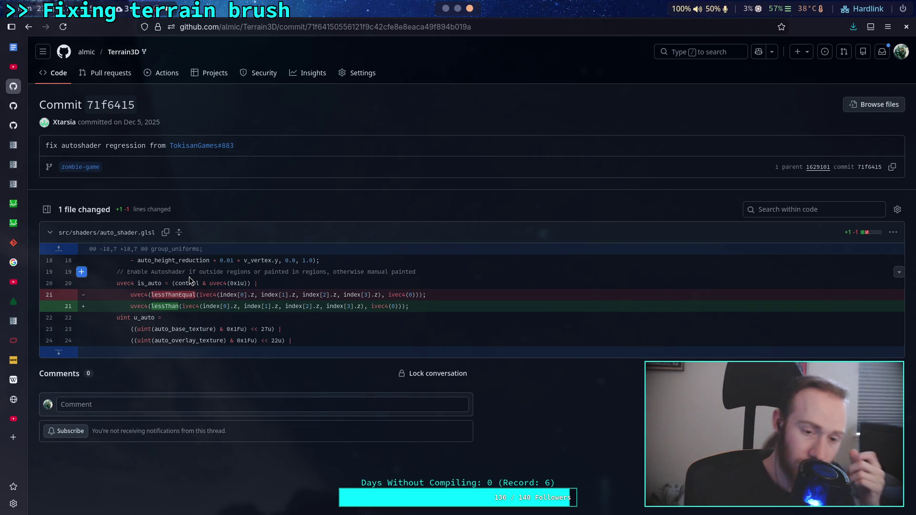
# - Return to the fork's home page, read down the README, and switch to Godot
pyautogui.click(53, 76)
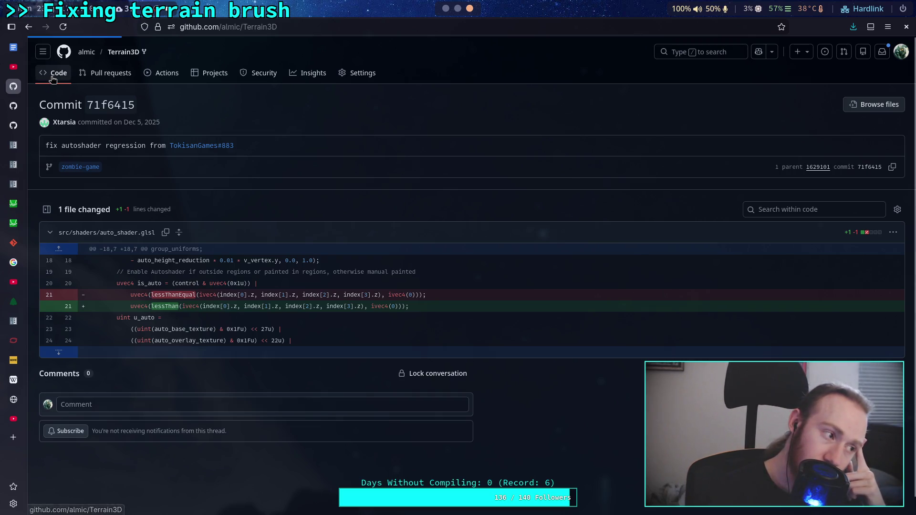
pyautogui.scroll(-2, 118, 270)
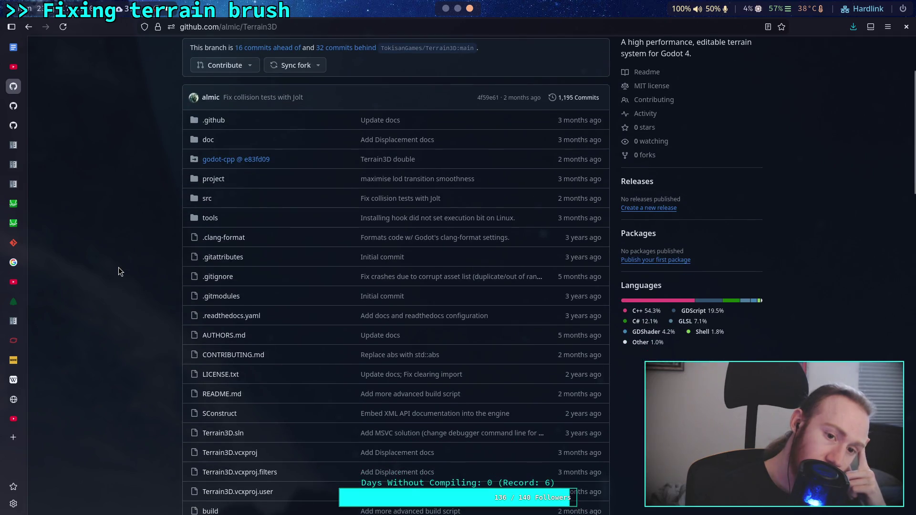
pyautogui.scroll(-7, 118, 268)
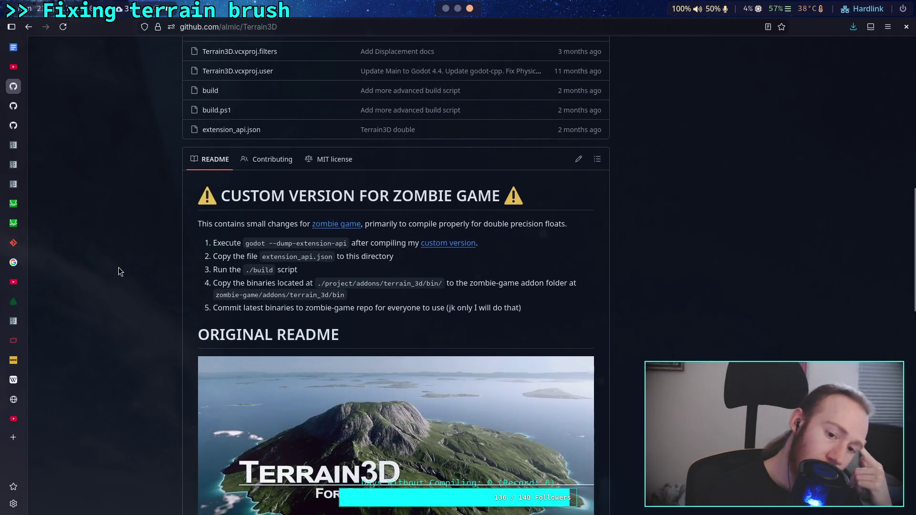
pyautogui.scroll(-1, 118, 265)
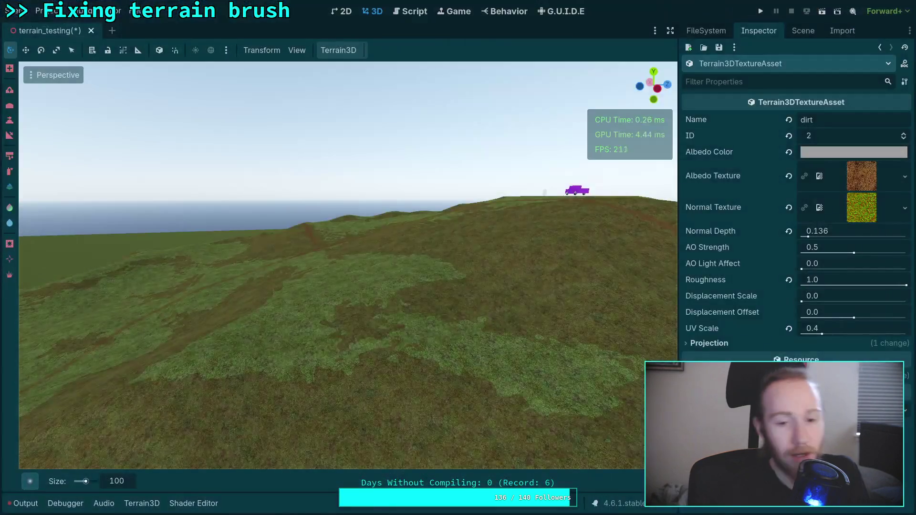
pyautogui.hotkey('alt', 'Tab')
# - Tilt the viewport to look down over the painted hill, then bring up the git status terminal
pyautogui.moveTo(329, 348)
pyautogui.mouseDown()
pyautogui.moveTo(330, 430)
pyautogui.moveTo(330, 346)
pyautogui.mouseUp()
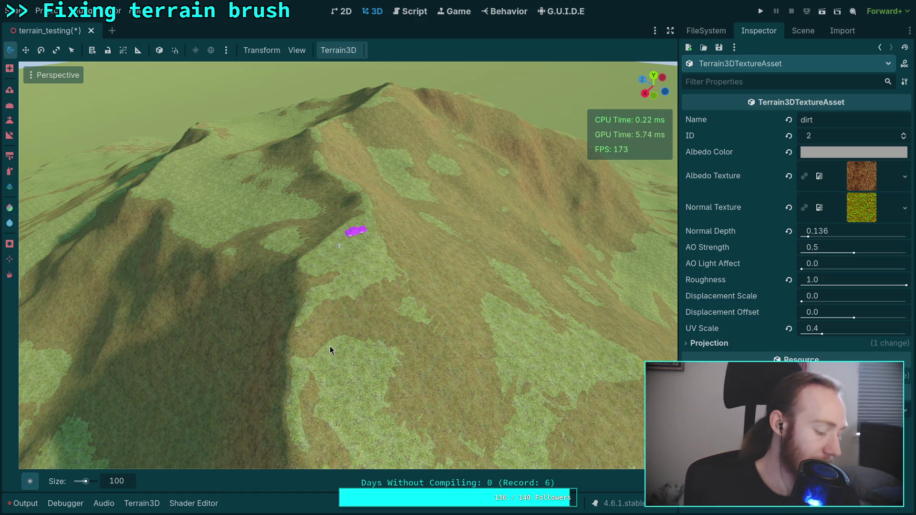
pyautogui.press('super+1')
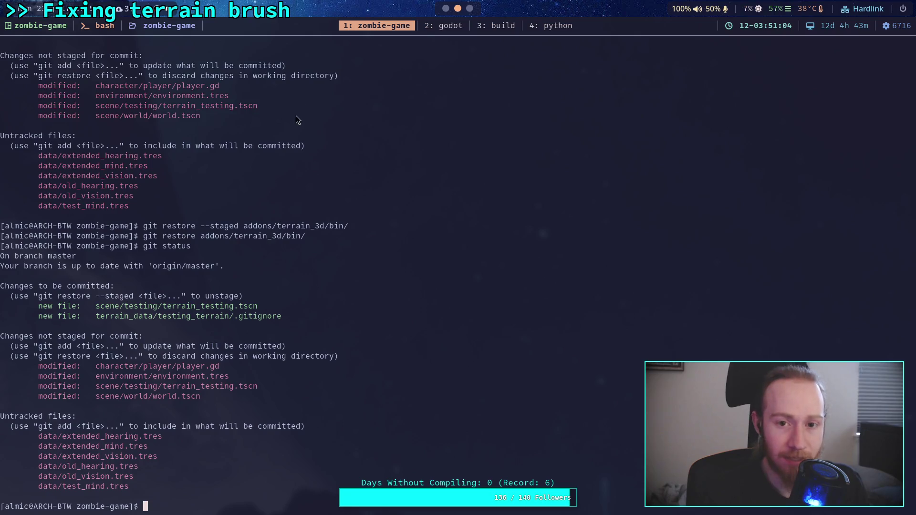
# - Show terrain_3d_editor.cpp's bicubic brush code in nvim, then return to the browser
pyautogui.click(440, 27)
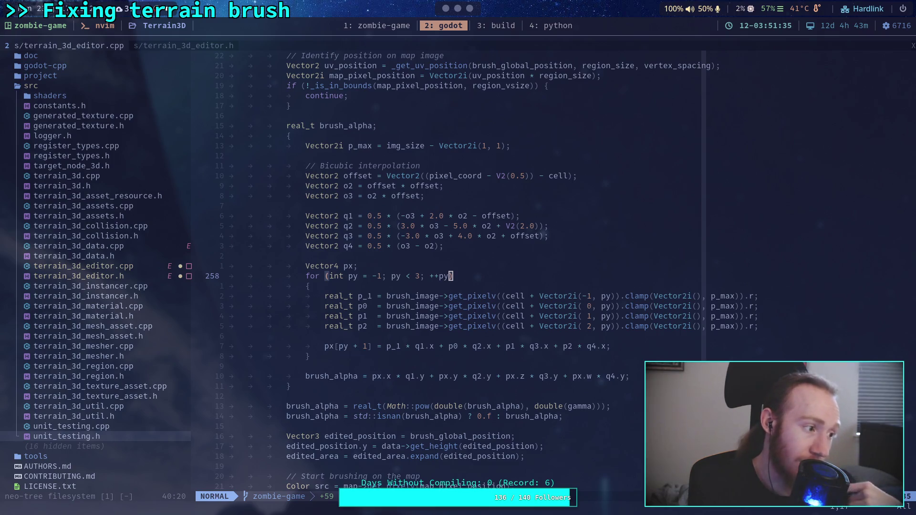
pyautogui.press('super+1')
# - Open commit c1dff91 'Change save log to info level' from the 1,195-commit history
pyautogui.scroll(3, 391, 218)
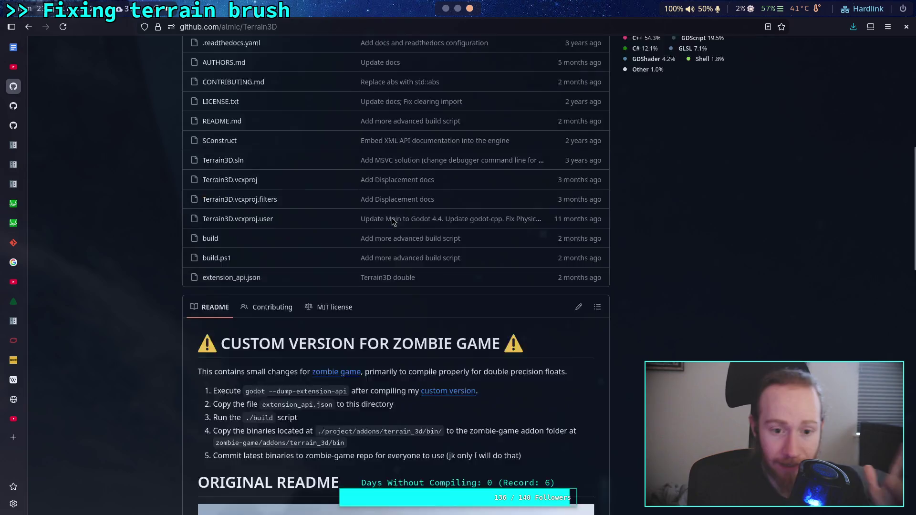
pyautogui.scroll(10, 392, 217)
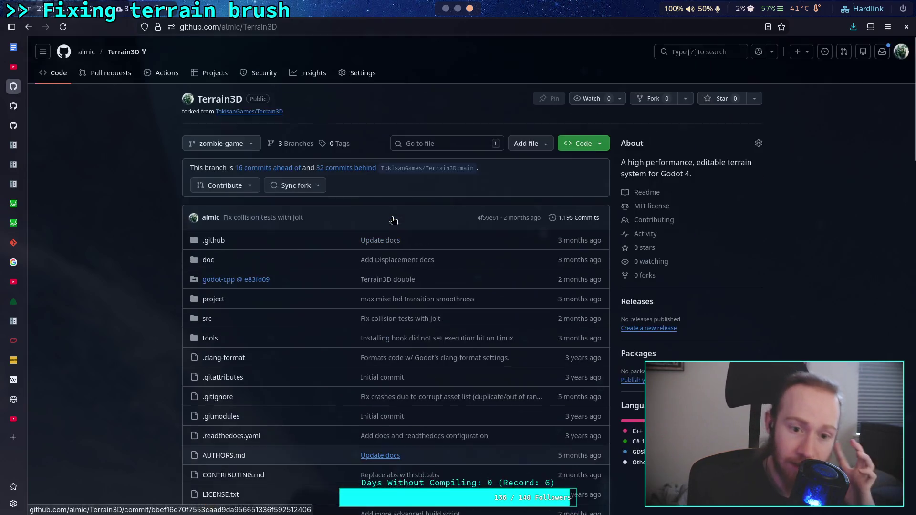
pyautogui.click(580, 217)
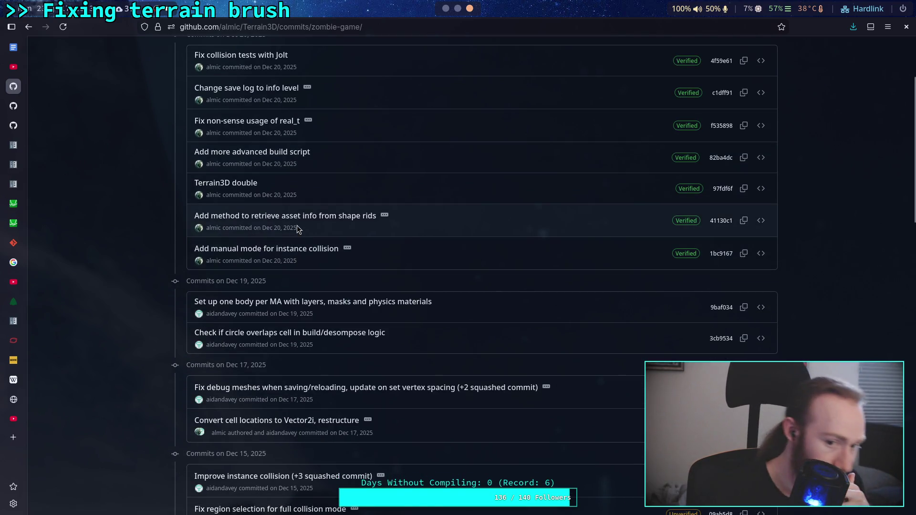
pyautogui.moveTo(319, 223)
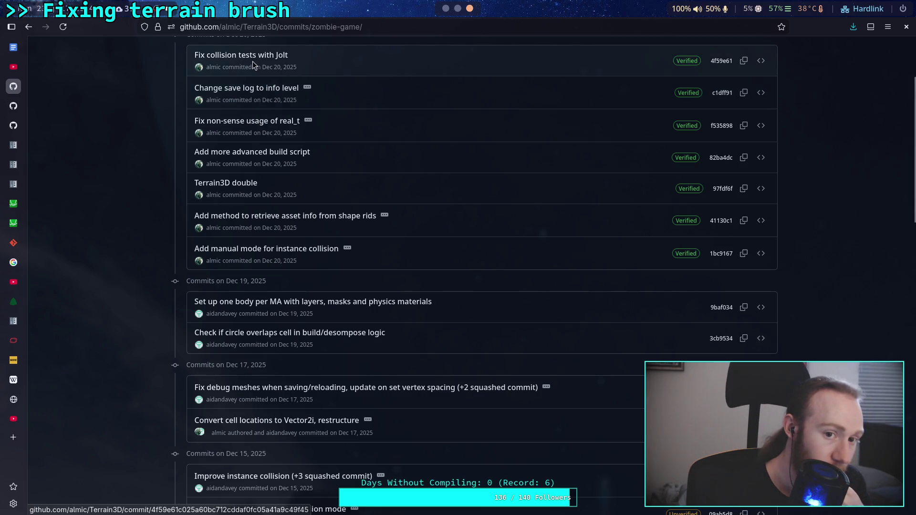
pyautogui.click(253, 88)
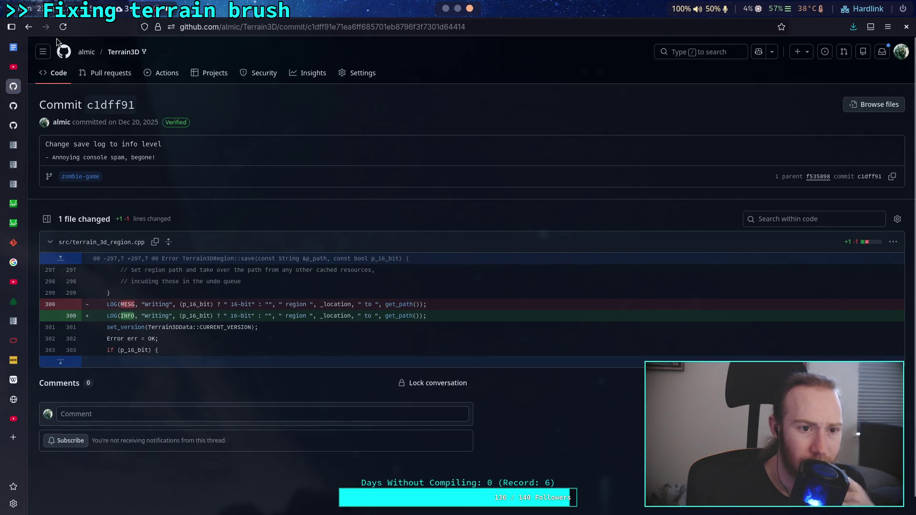
# - Open commit 4f59e61 'Fix collision tests with Jolt' and read through its diff
pyautogui.click(28, 27)
pyautogui.click(243, 57)
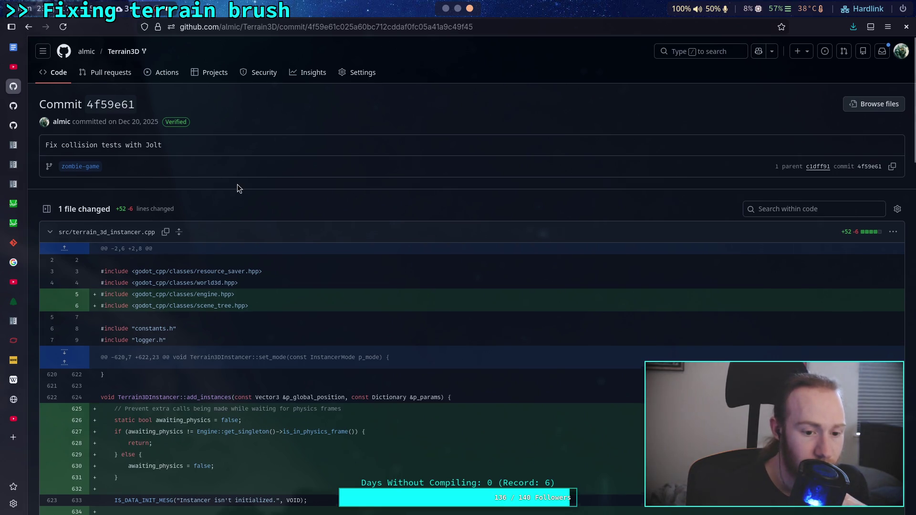
pyautogui.scroll(-10, 237, 184)
pyautogui.scroll(-5, 237, 187)
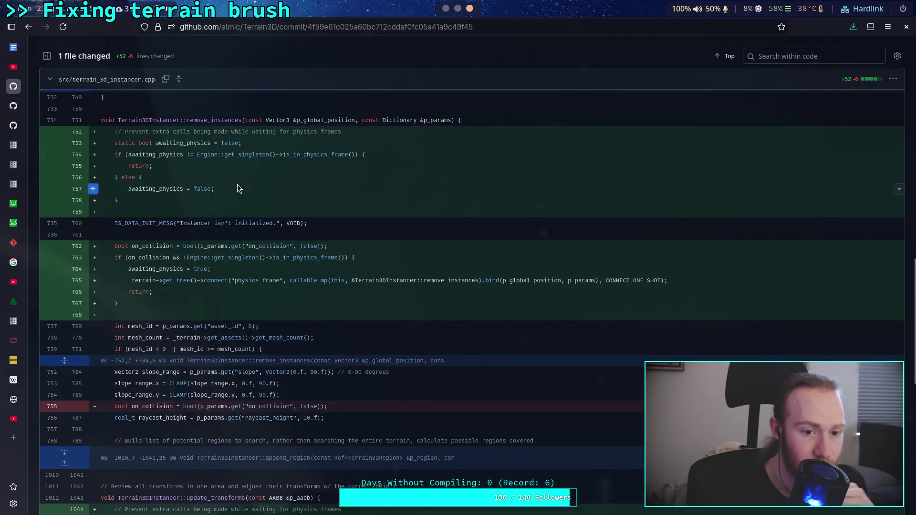
pyautogui.scroll(-6, 236, 184)
pyautogui.scroll(-3, 237, 181)
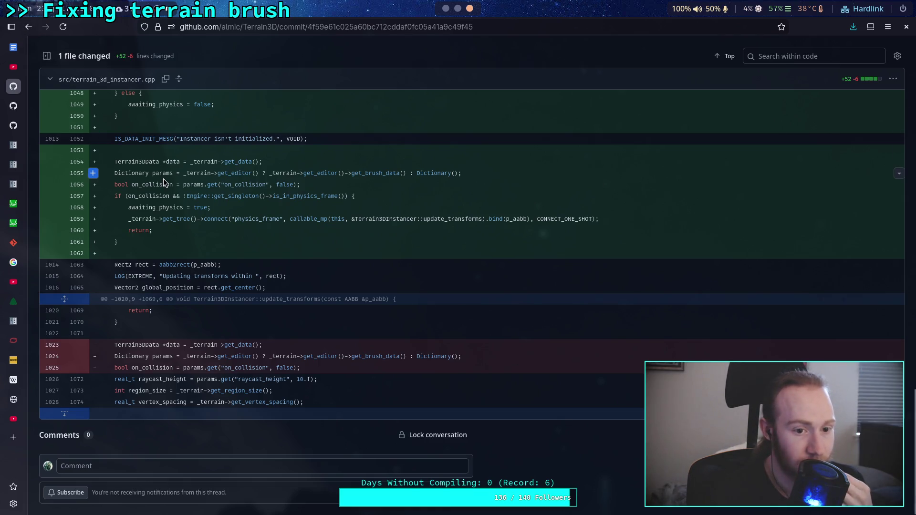
pyautogui.scroll(2, 164, 183)
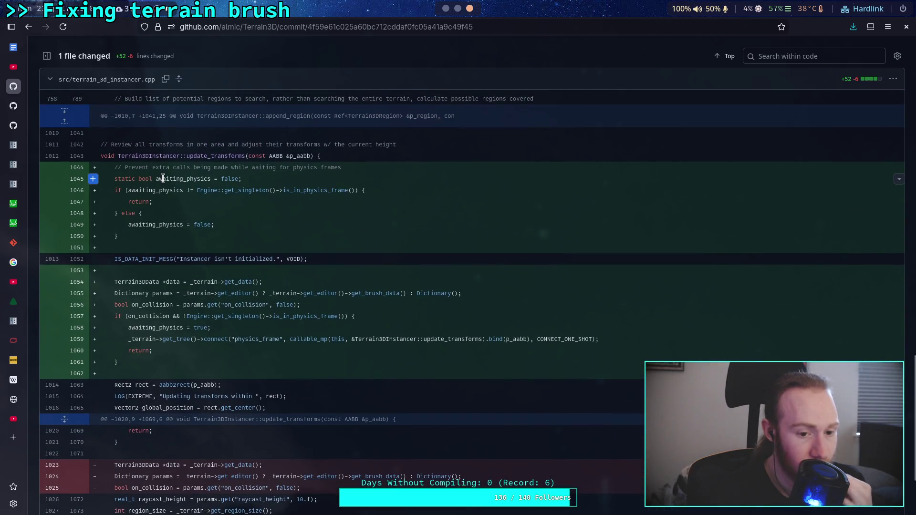
# - Return to the commits list, then switch to the upstream TokisanGames Terrain3D page
pyautogui.click(30, 27)
pyautogui.scroll(-2, 203, 189)
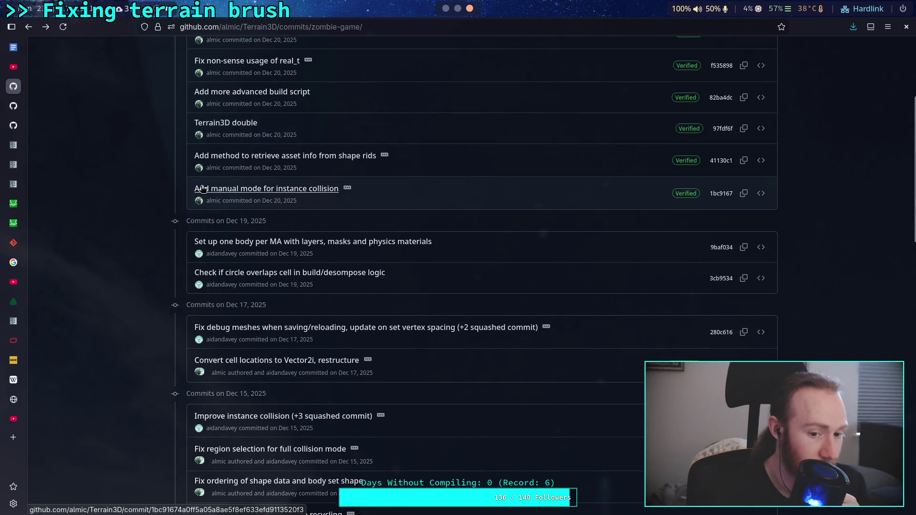
pyautogui.scroll(-5, 203, 189)
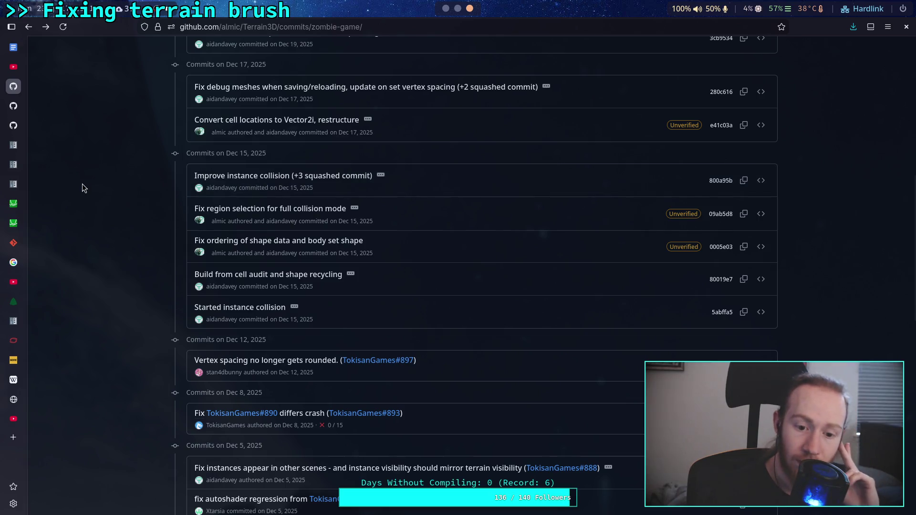
pyautogui.scroll(10, 121, 188)
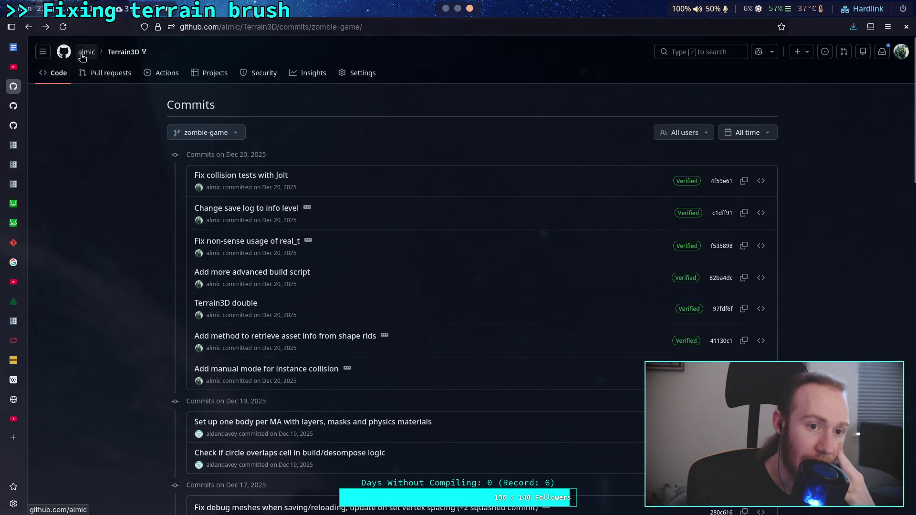
pyautogui.click(13, 125)
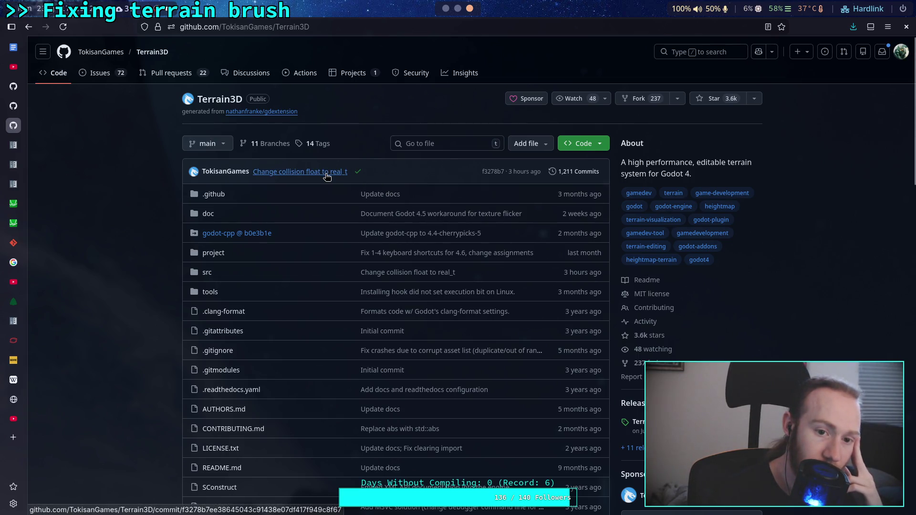
# - Open the upstream 1,211-commit main-branch history, then return to the repository file list
pyautogui.moveTo(328, 176)
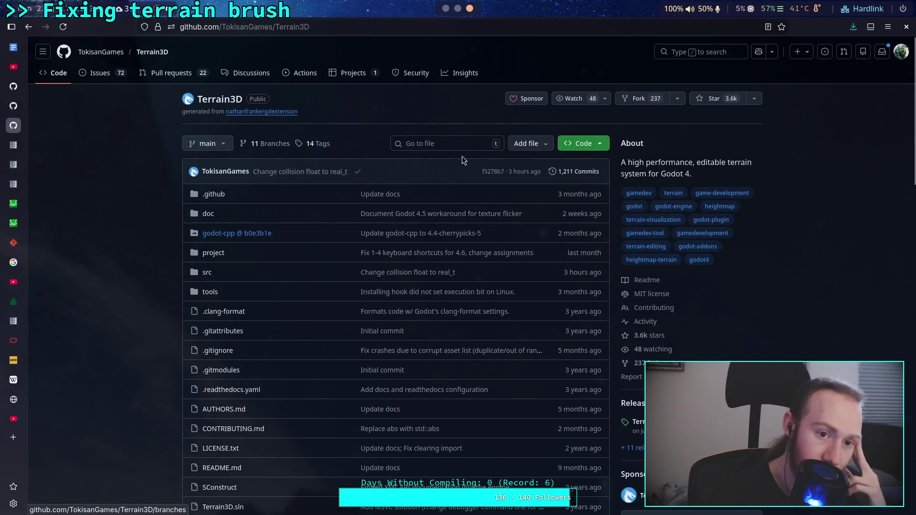
pyautogui.click(563, 173)
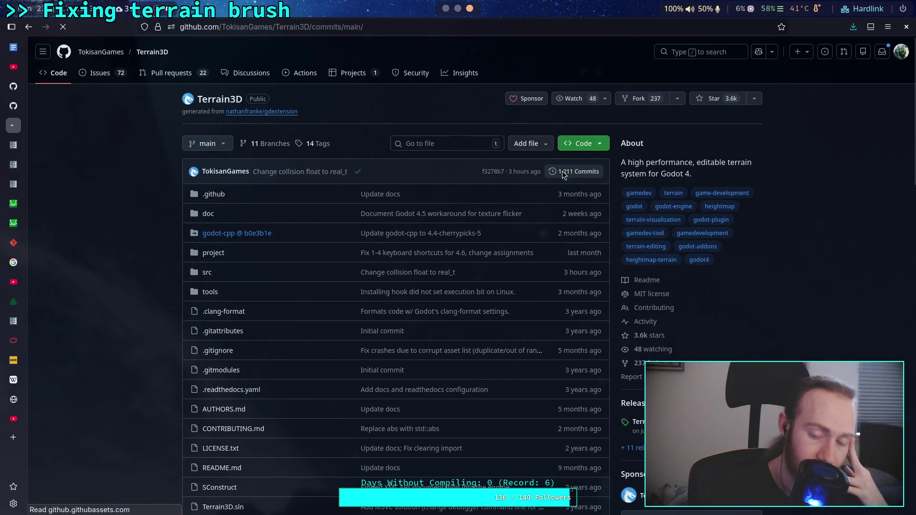
pyautogui.click(28, 30)
# - Open overlays.glsl under src/shaders in blame view and scroll through its 106 lines
pyautogui.click(214, 268)
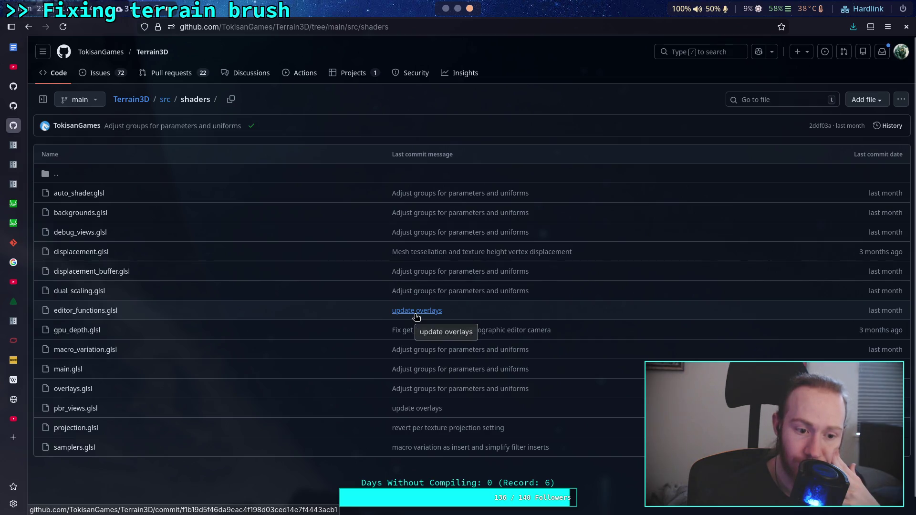
pyautogui.click(79, 390)
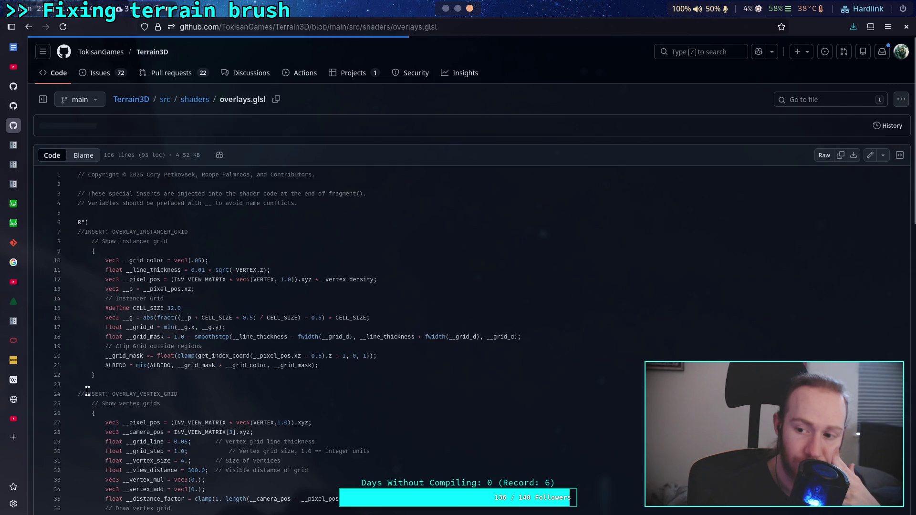
pyautogui.click(83, 156)
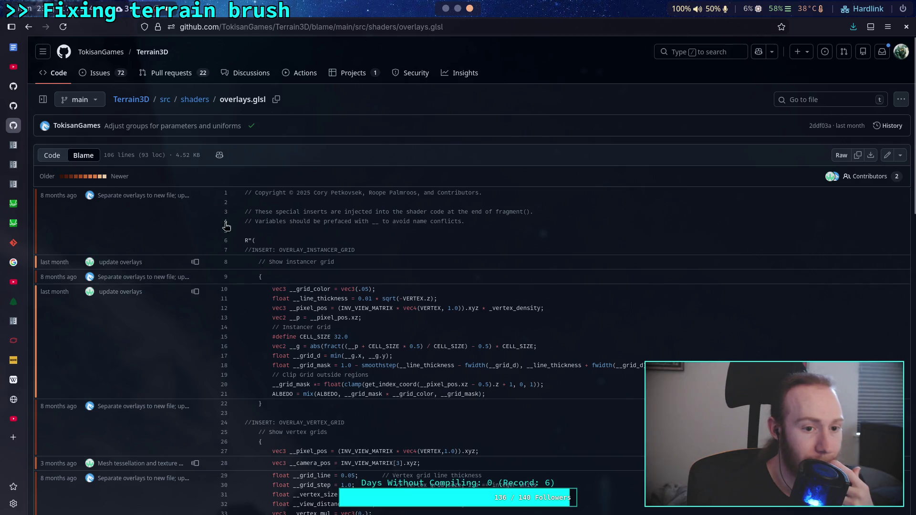
pyautogui.scroll(-3, 344, 345)
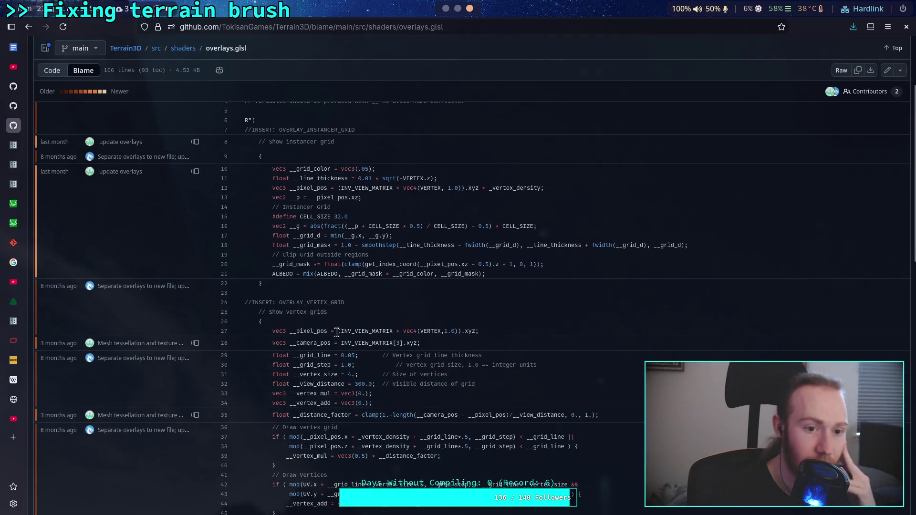
pyautogui.scroll(-2, 338, 348)
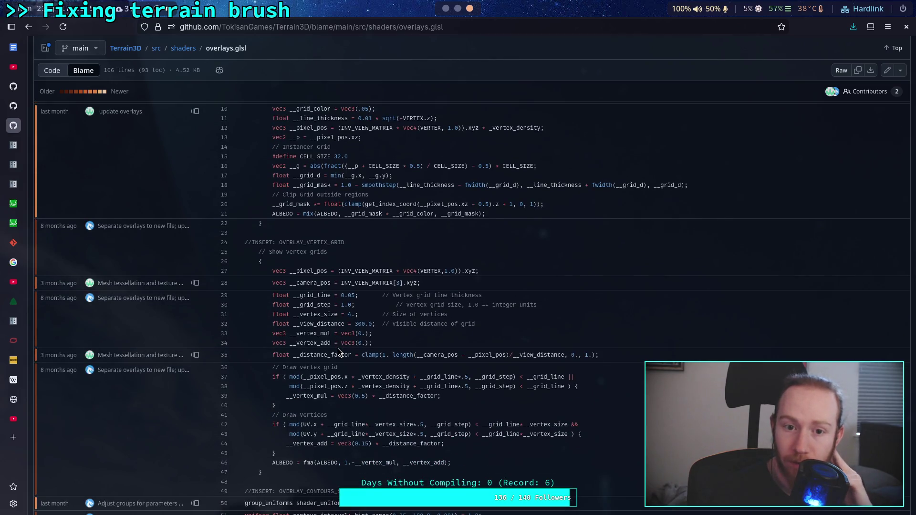
pyautogui.scroll(2, 338, 348)
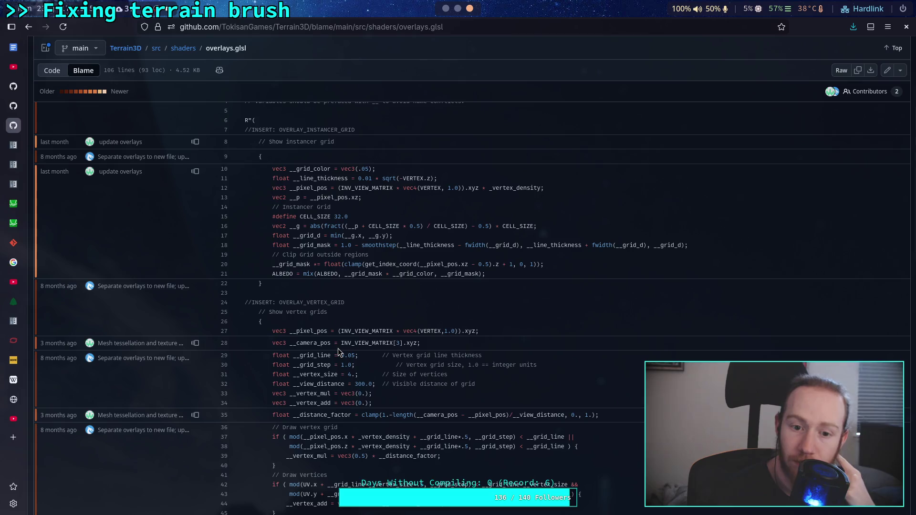
pyautogui.scroll(-10, 338, 348)
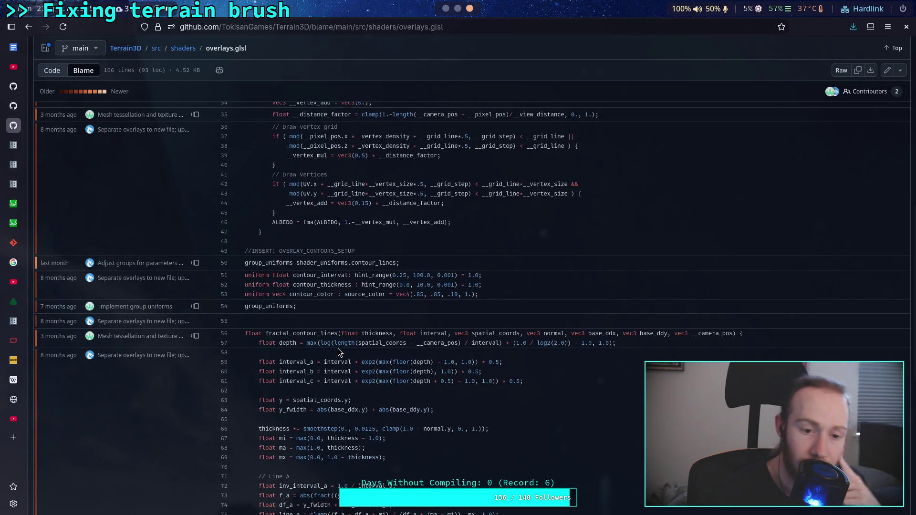
pyautogui.scroll(-2, 338, 352)
pyautogui.scroll(-9, 337, 348)
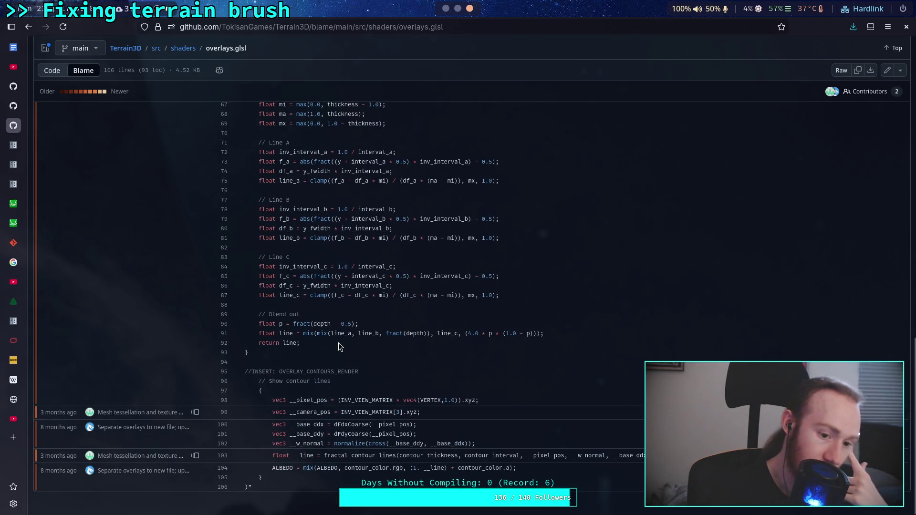
pyautogui.scroll(20, 357, 338)
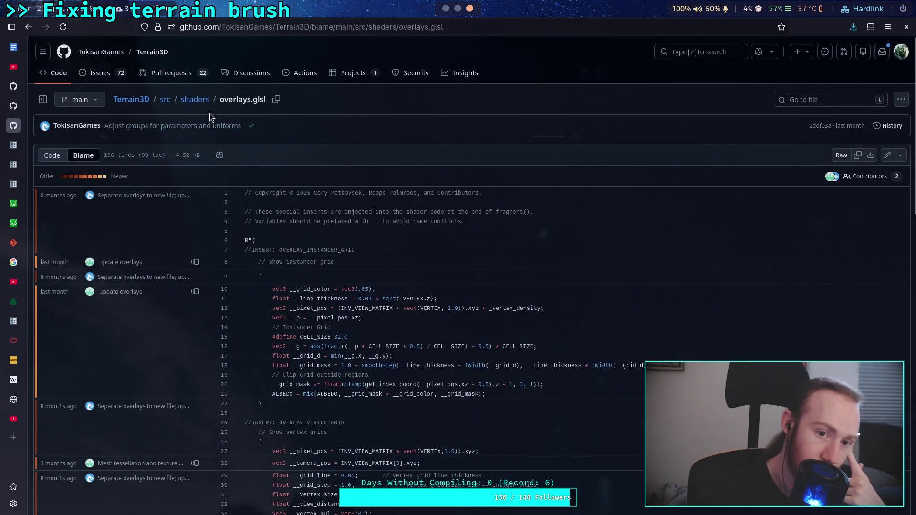
# - Reopen overlays.glsl from the shaders folder, then return to the shaders folder listing
pyautogui.click(197, 99)
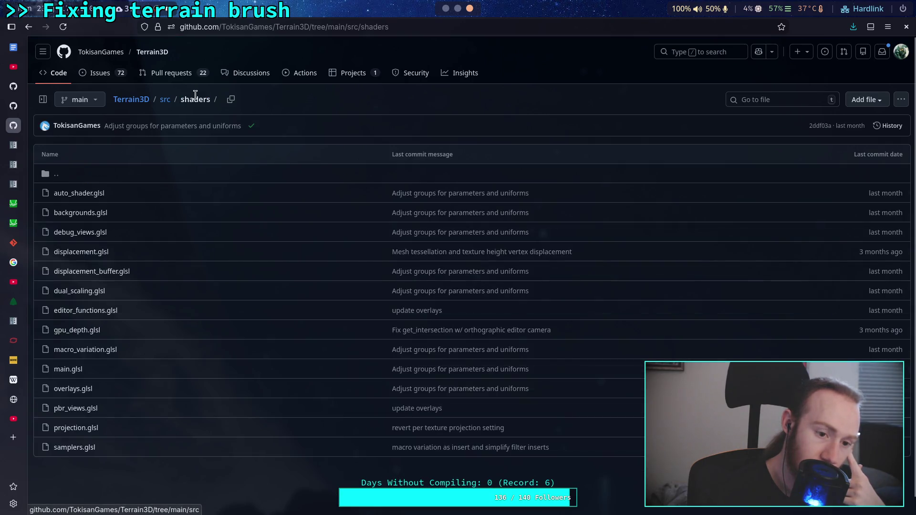
pyautogui.click(74, 388)
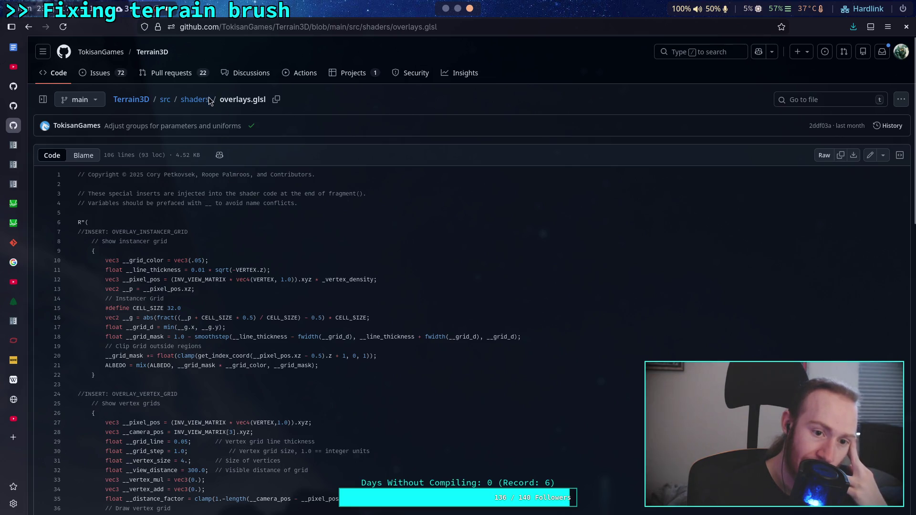
pyautogui.click(194, 100)
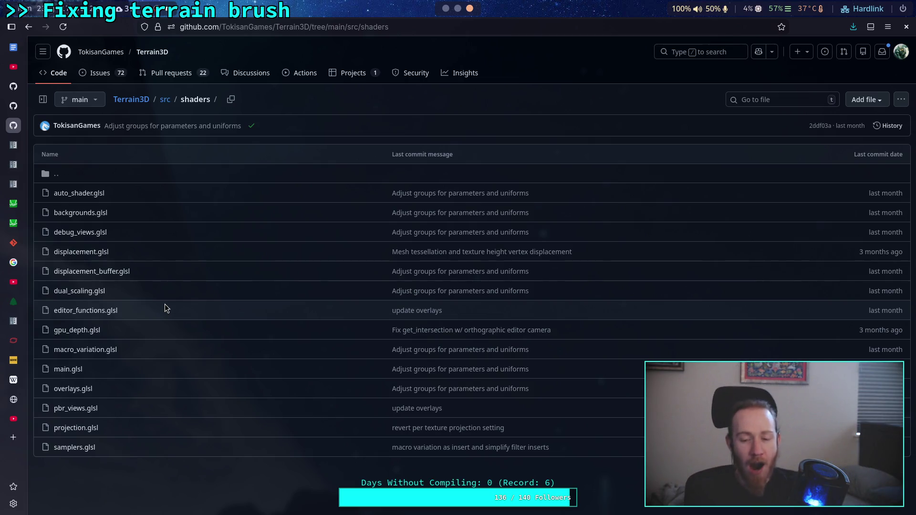
# - Open debug_views.glsl in blame view and start reading down the file
pyautogui.click(104, 232)
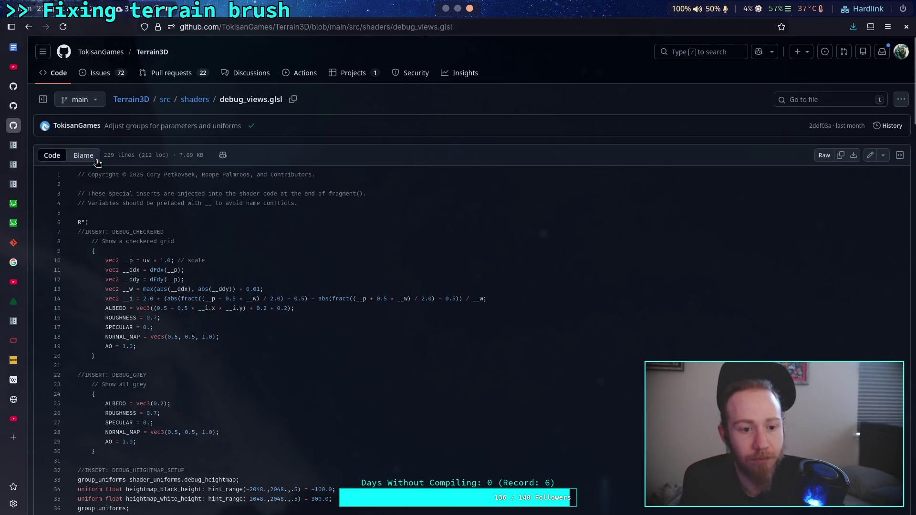
pyautogui.click(84, 156)
pyautogui.scroll(-5, 359, 311)
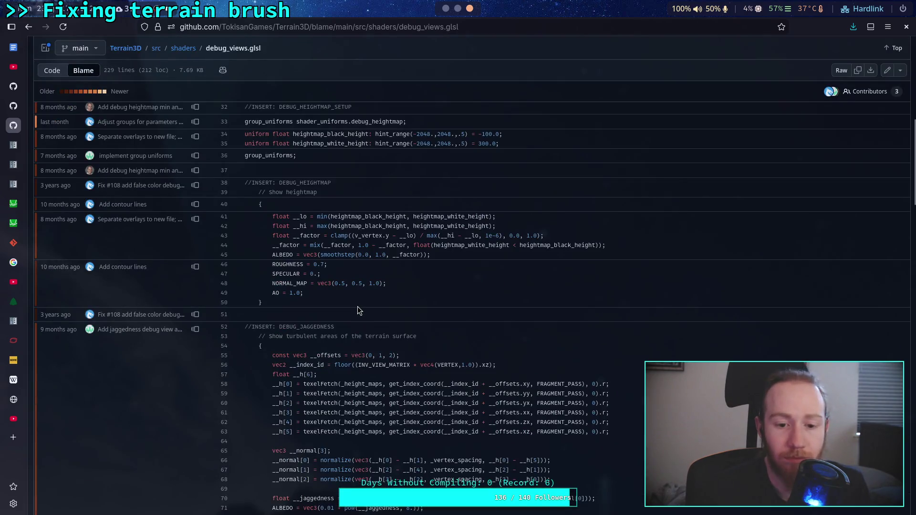
pyautogui.scroll(-4, 359, 310)
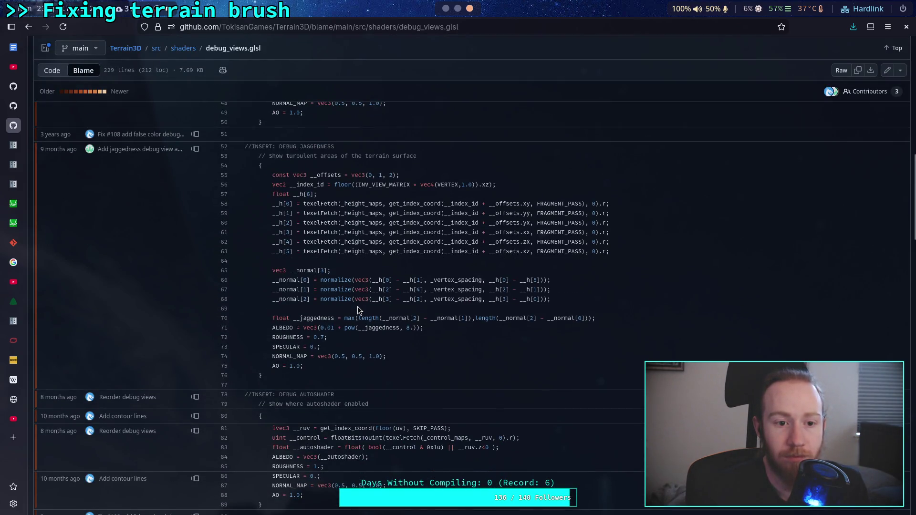
pyautogui.scroll(-1, 359, 310)
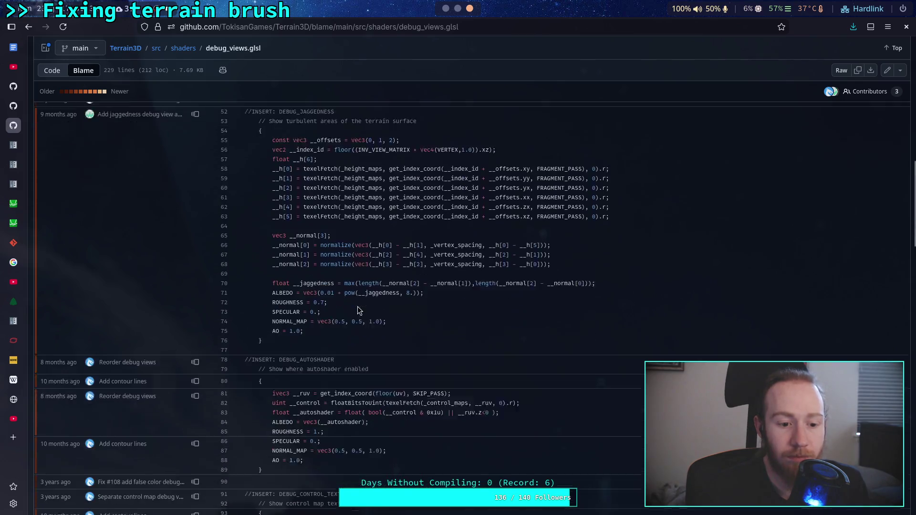
pyautogui.scroll(-6, 359, 310)
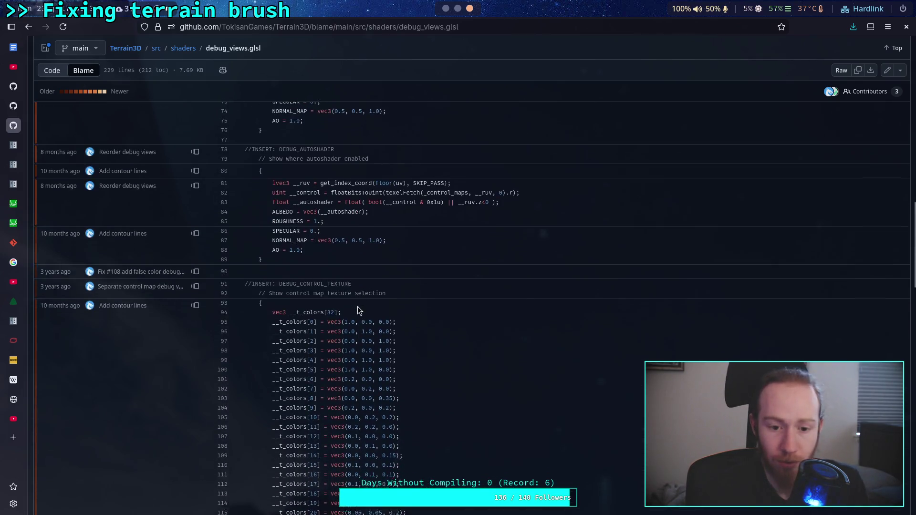
# - Read debug_views.glsl down to its control-scale section, then return to the Godot editor
pyautogui.scroll(-10, 357, 307)
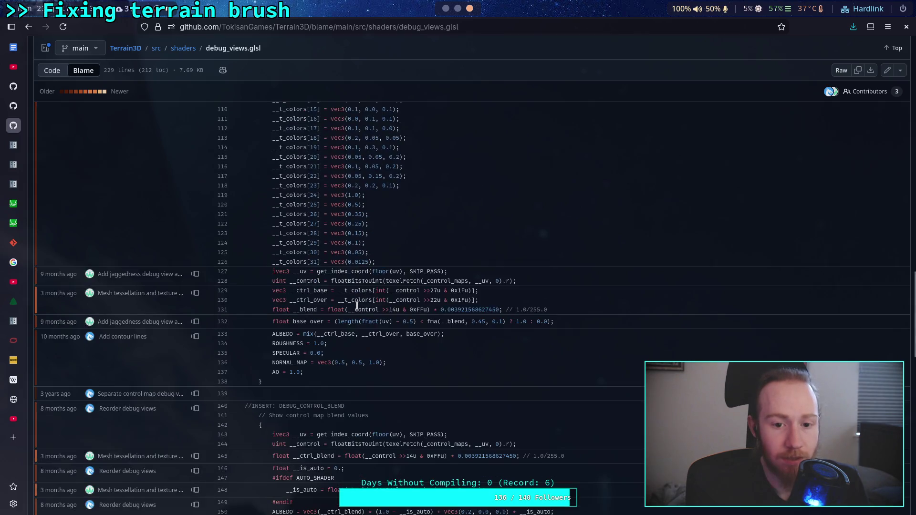
pyautogui.scroll(9, 357, 306)
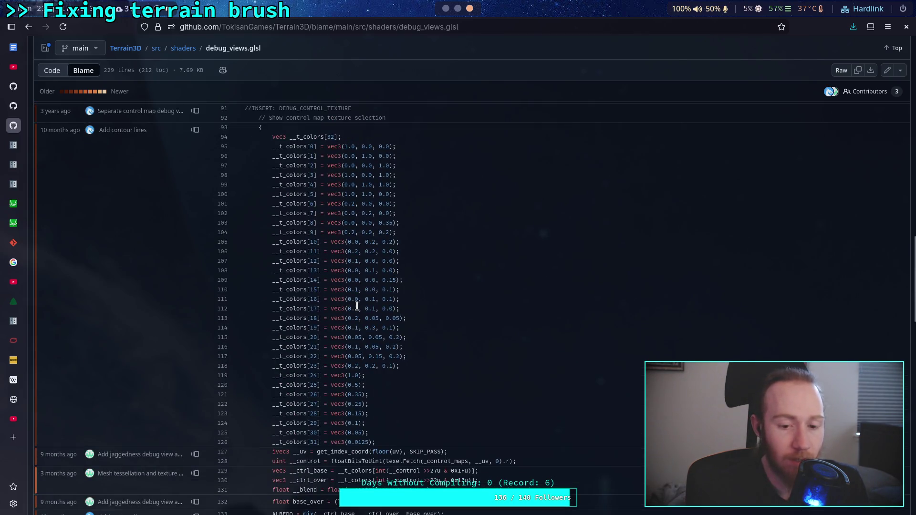
pyautogui.scroll(2, 357, 307)
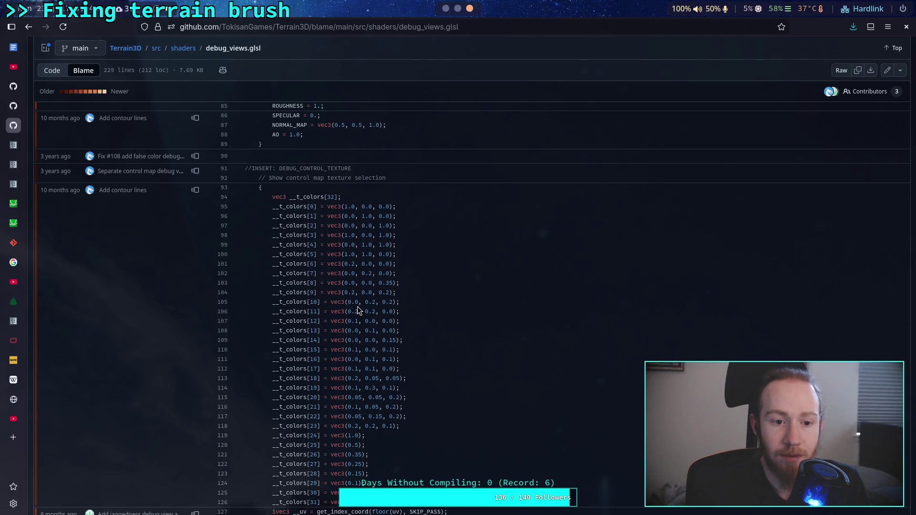
pyautogui.scroll(-10, 357, 306)
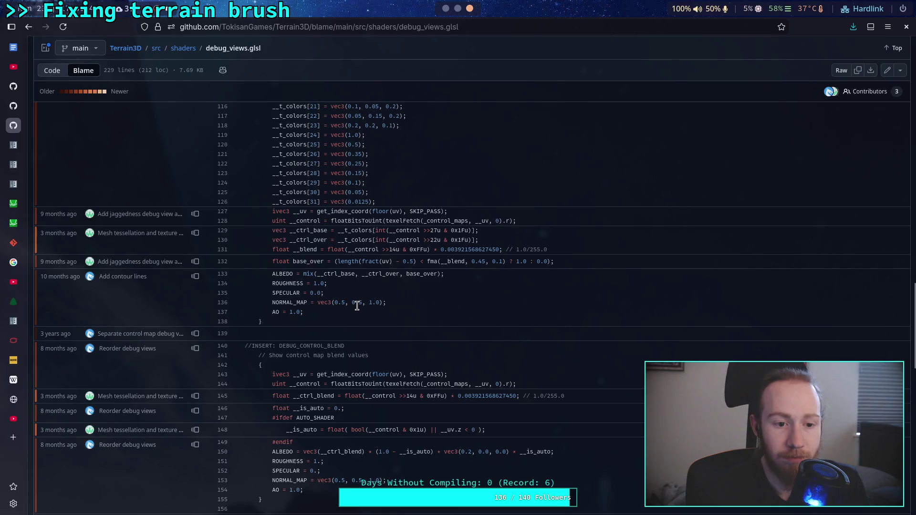
pyautogui.scroll(-10, 357, 306)
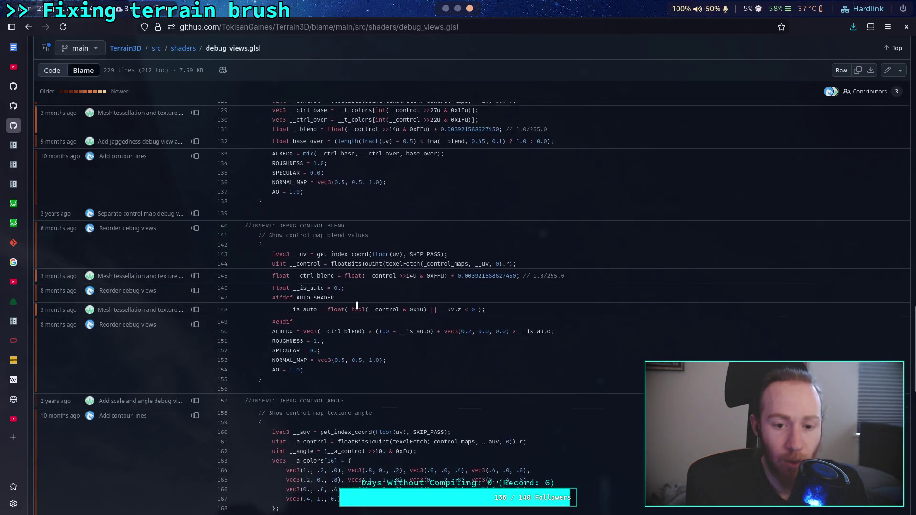
pyautogui.scroll(-8, 357, 306)
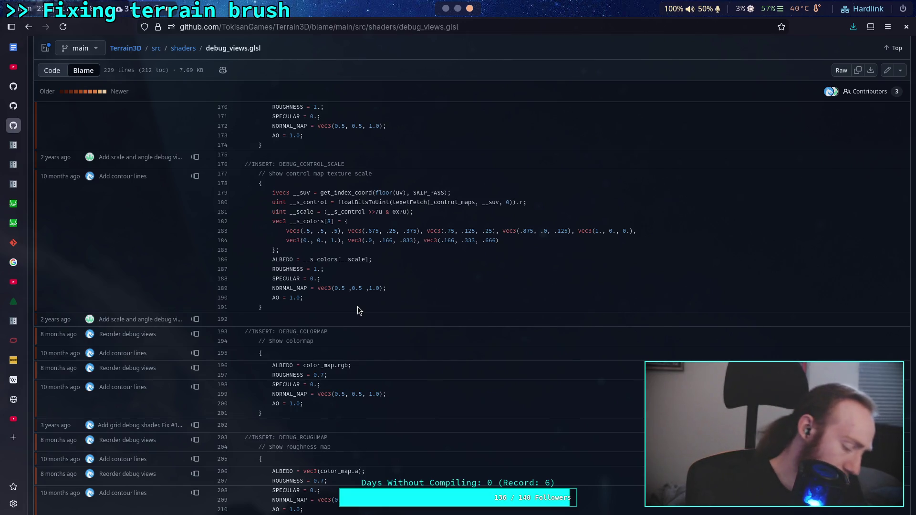
pyautogui.hotkey('alt', 'Tab')
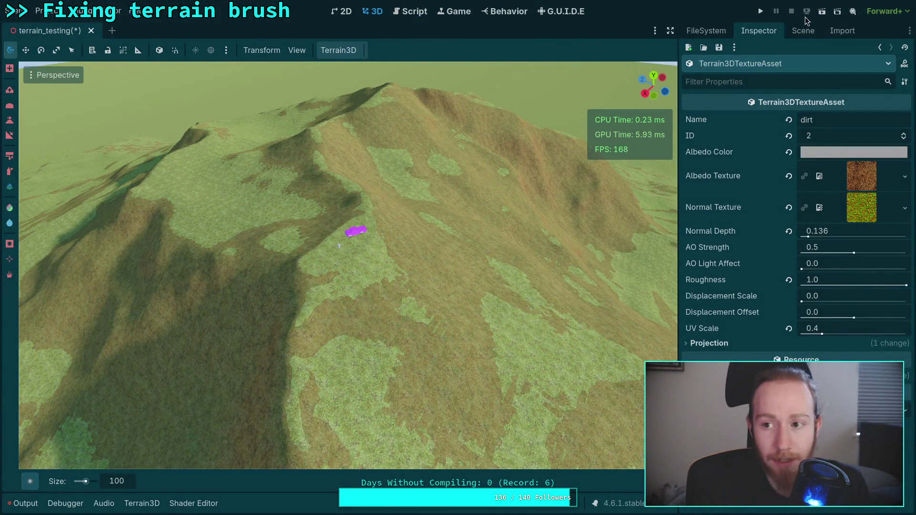
# - Save the terrain_testing scene so the game launches
pyautogui.hotkey('ctrl', 's')
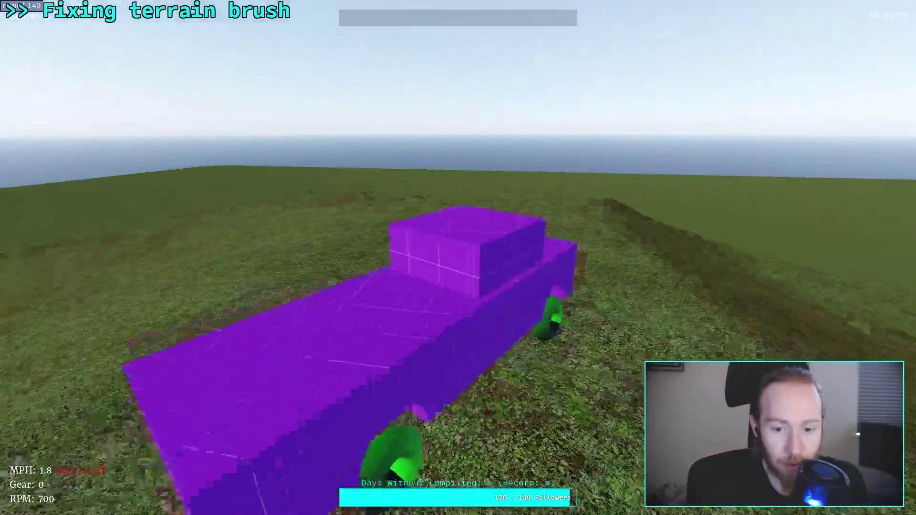
# - Drive the purple car forward up the painted hill, then brake after cresting the rise
pyautogui.press('w')
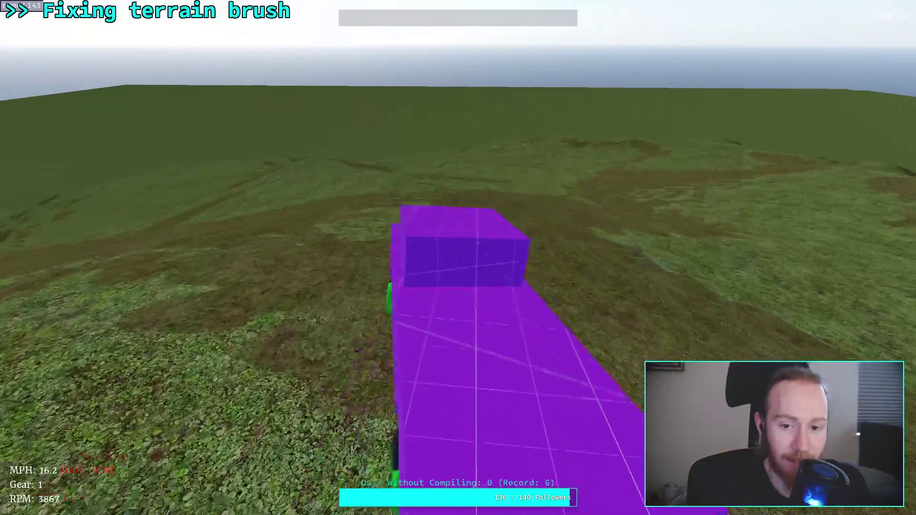
pyautogui.press('w')
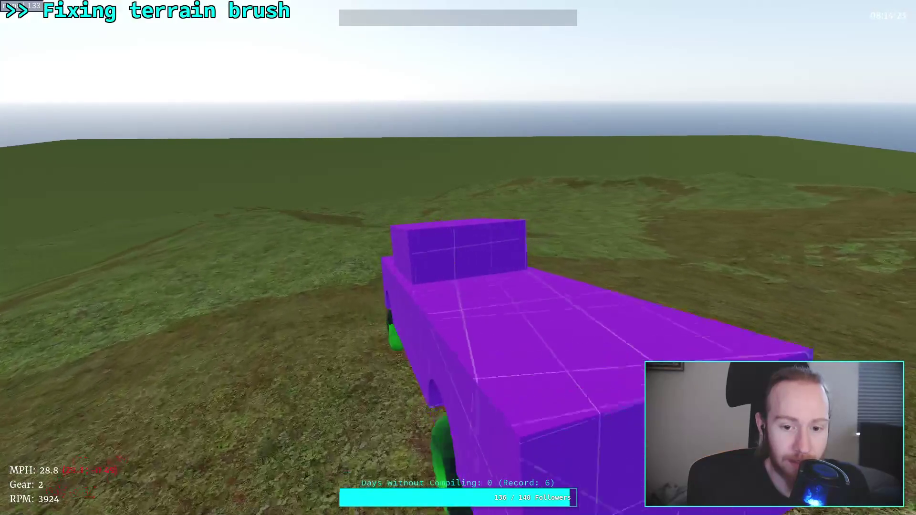
pyautogui.press('w')
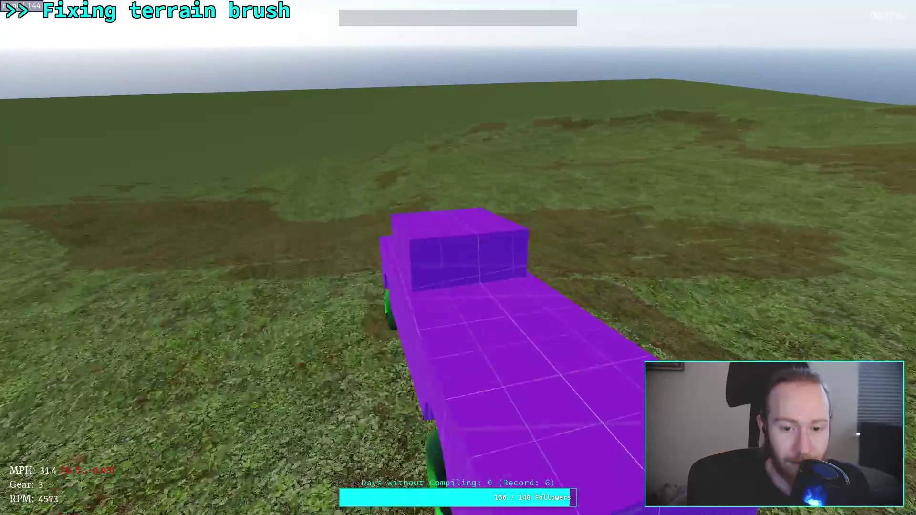
pyautogui.press('w')
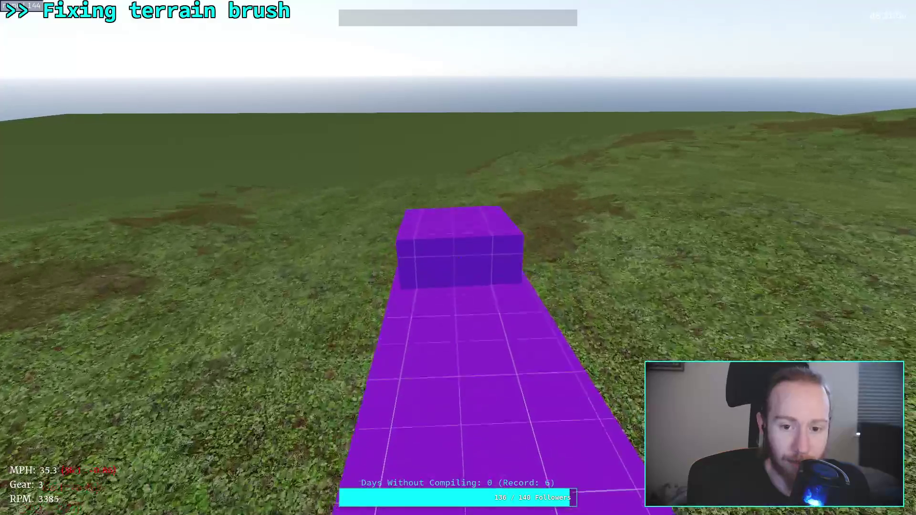
pyautogui.press('s')
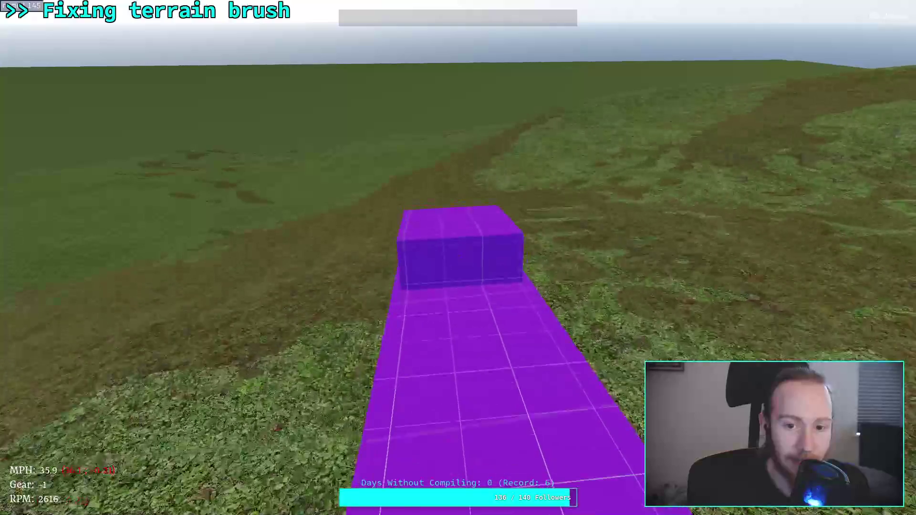
pyautogui.press('s')
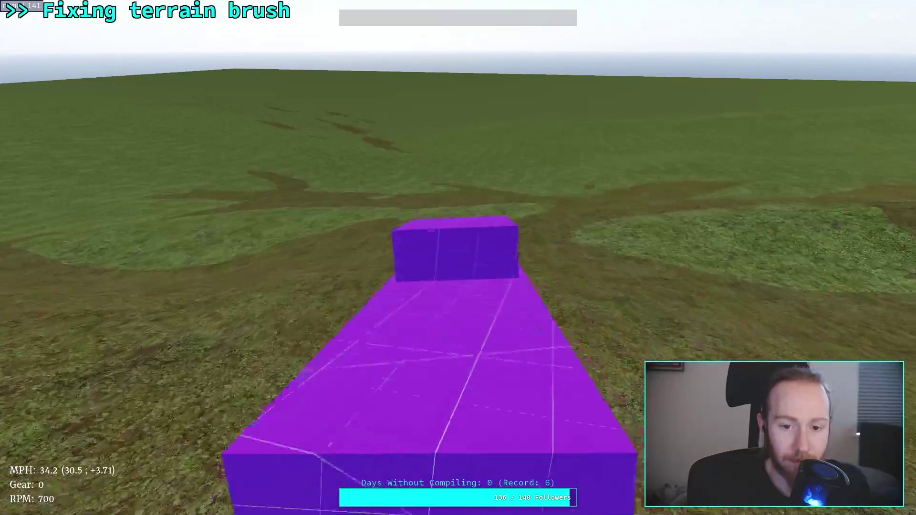
# - Drive the car forward again from a standstill at full throttle
pyautogui.press('w')
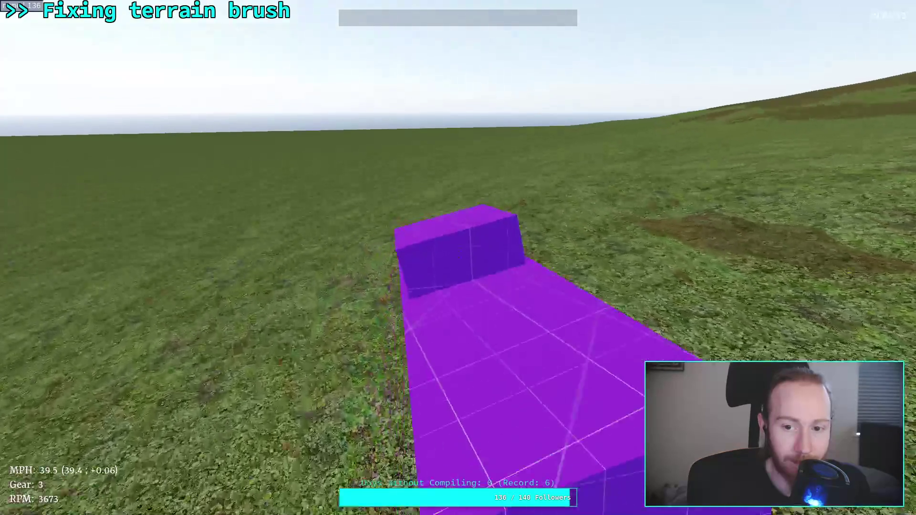
pyautogui.press('w')
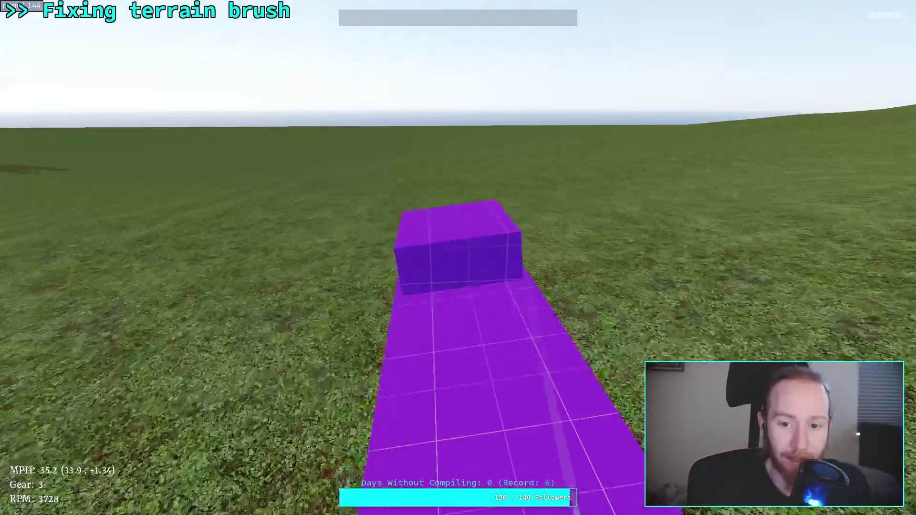
pyautogui.press('w')
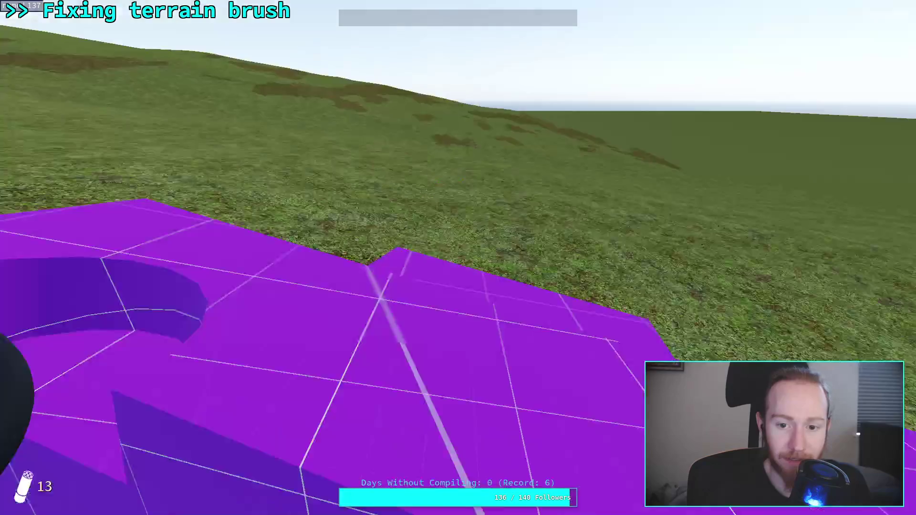
# - Get out of the car, back in, out again, then re-enter and drive forward
pyautogui.press('e')
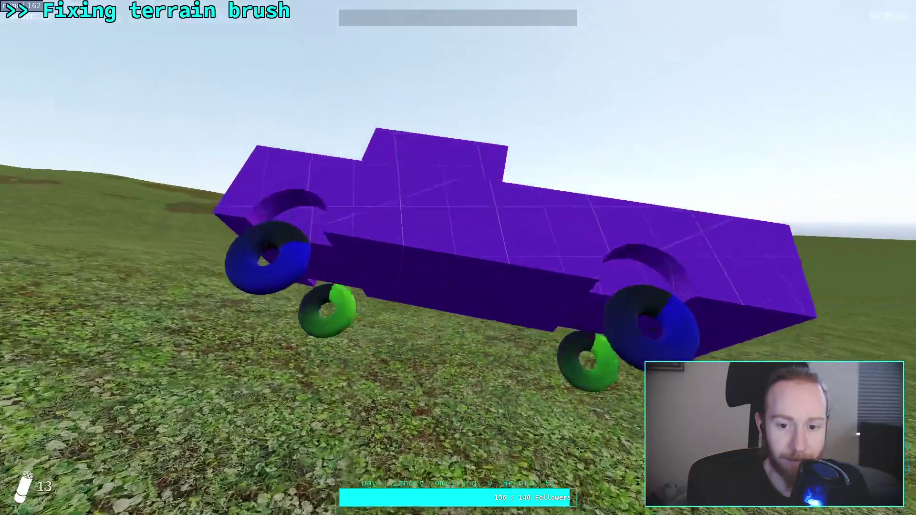
pyautogui.press('e')
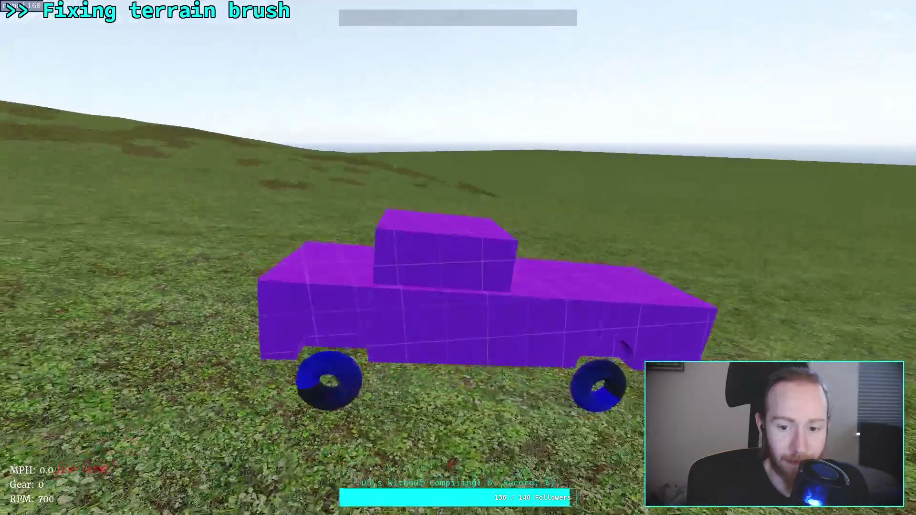
pyautogui.press('e')
pyautogui.press('e')
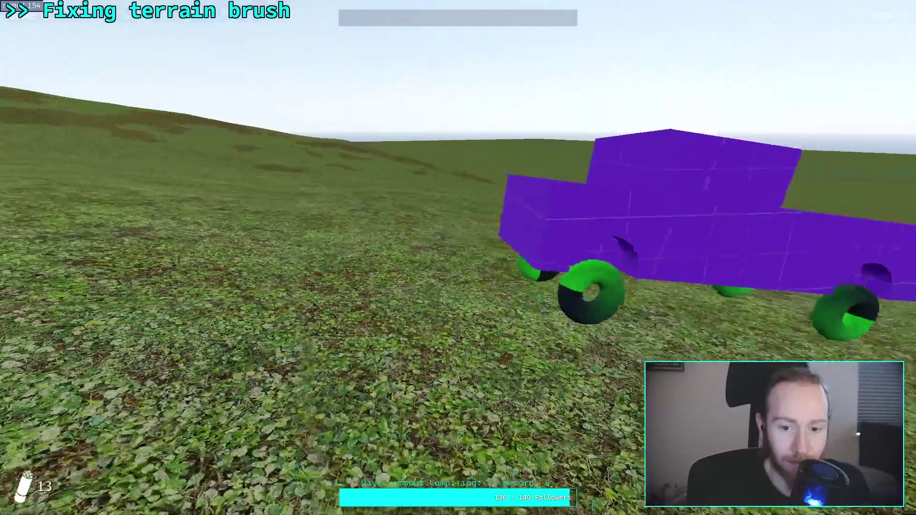
pyautogui.press('w')
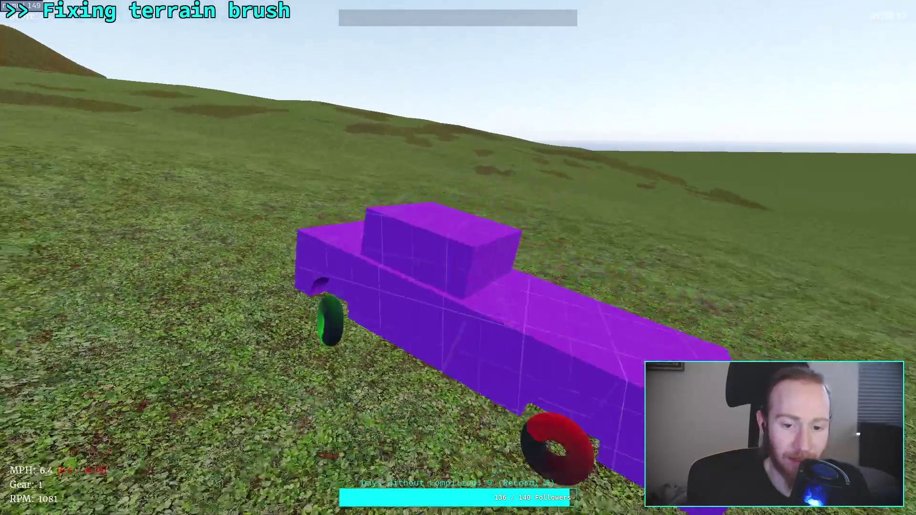